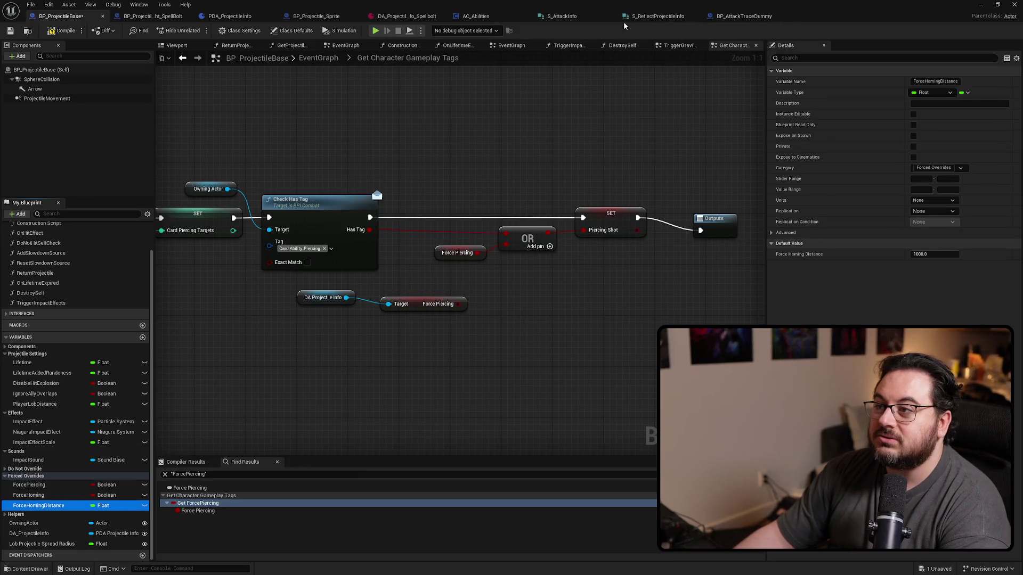
Set ForceHomingDistance's default value in PDA_ProjectileInfo to 1000.0
left_click(229, 17)
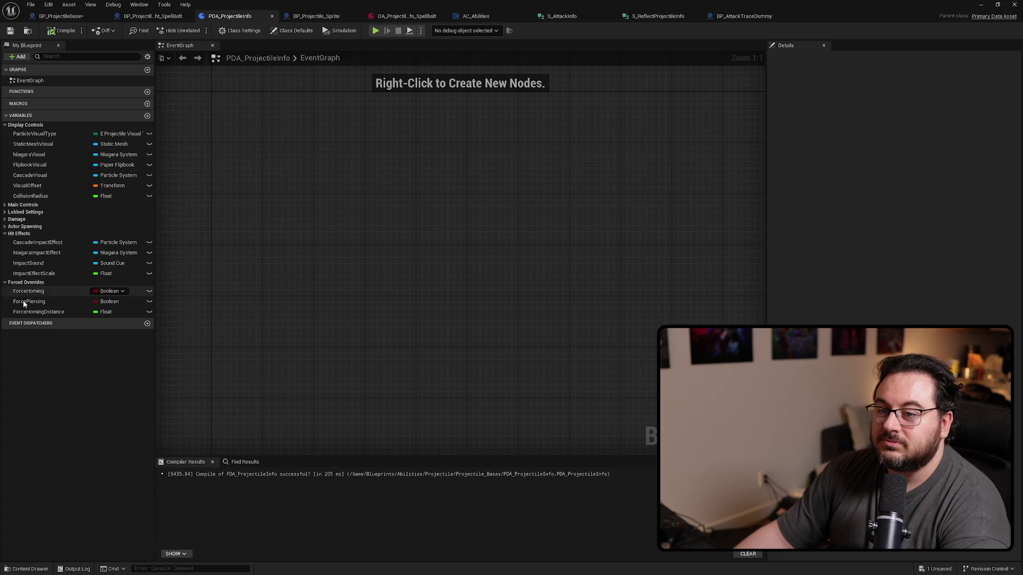
left_click(37, 312)
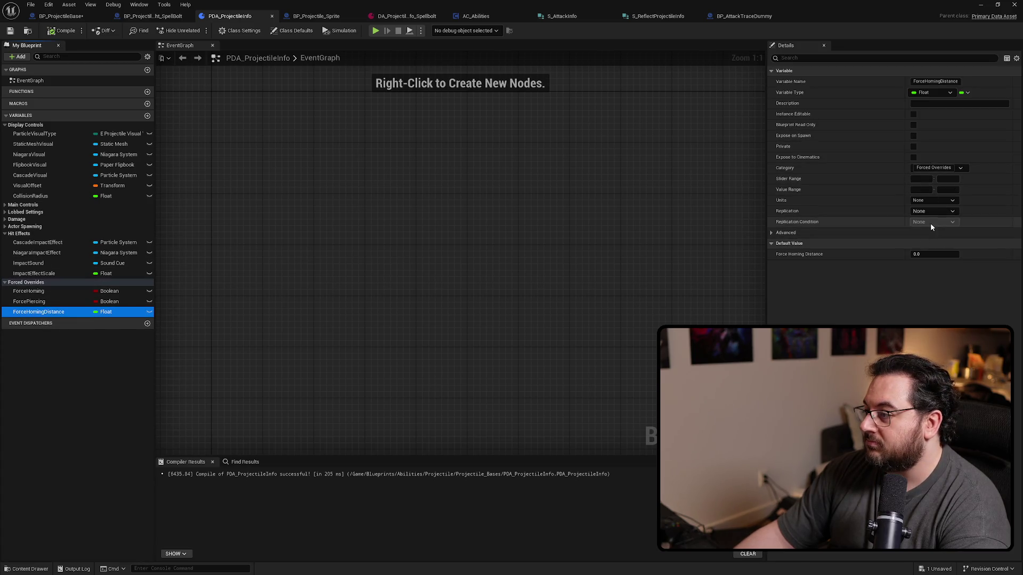
left_click(928, 255)
type("00")
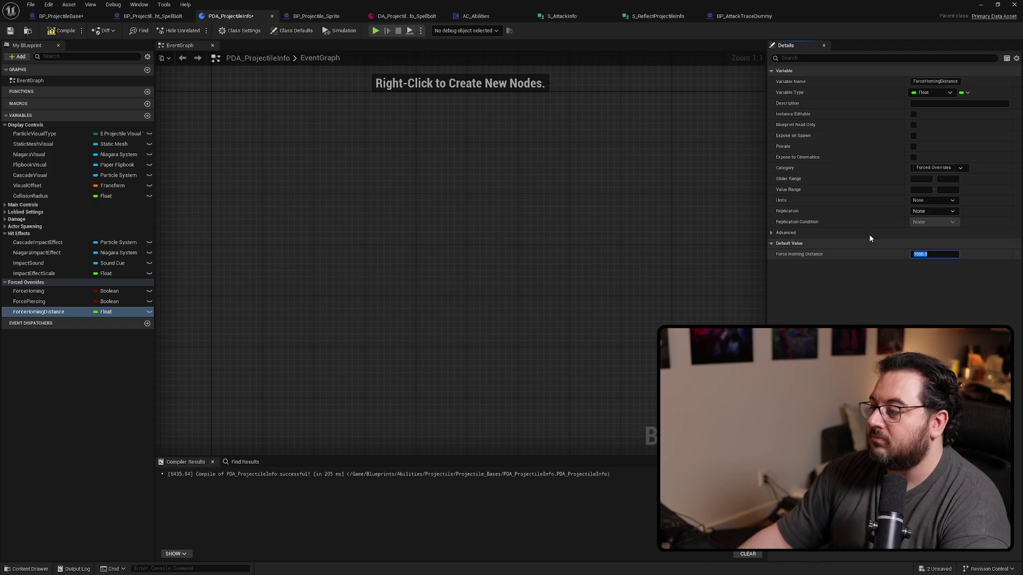
key("Return")
Feed OR from DA Projectile Info's Force Piercing and delete the old Force Piercing getter
left_click(68, 17)
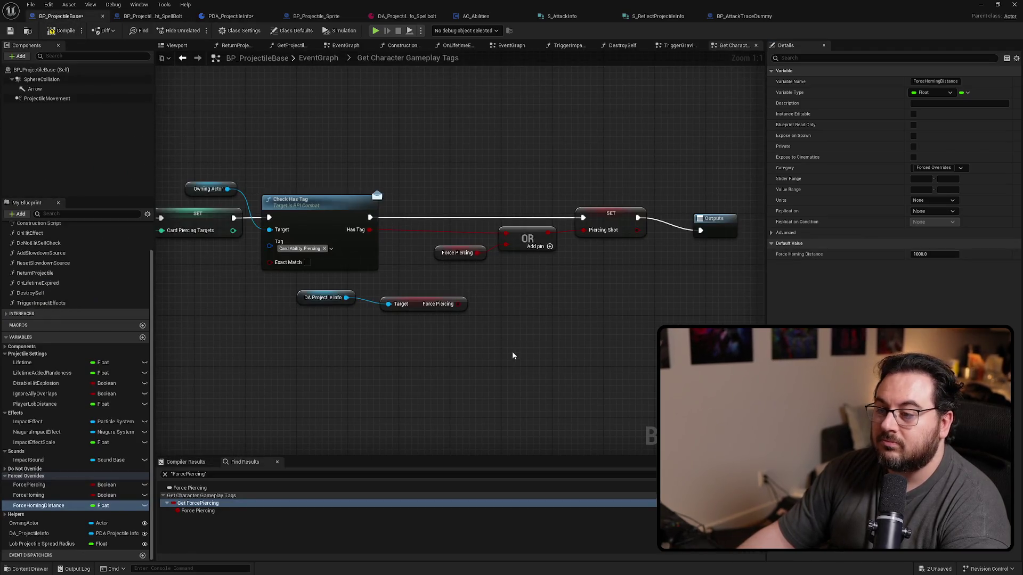
mouse_move(456, 307)
left_mouse_down()
mouse_move(526, 245)
mouse_move(506, 245)
left_mouse_up()
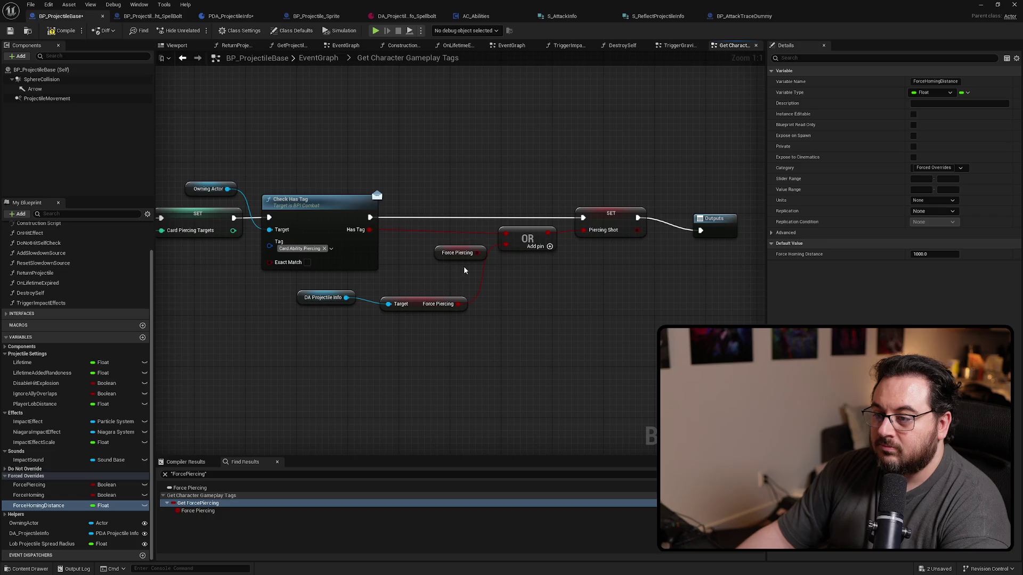
left_click(451, 253)
key("Delete")
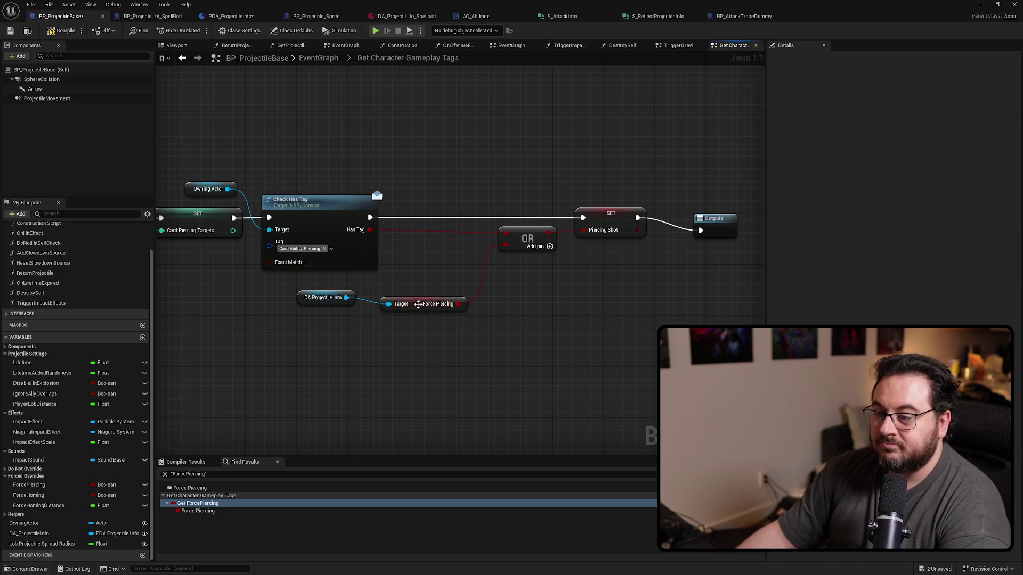
mouse_move(416, 308)
left_mouse_down()
mouse_move(327, 327)
mouse_move(319, 292)
mouse_move(461, 302)
mouse_move(427, 274)
left_mouse_up()
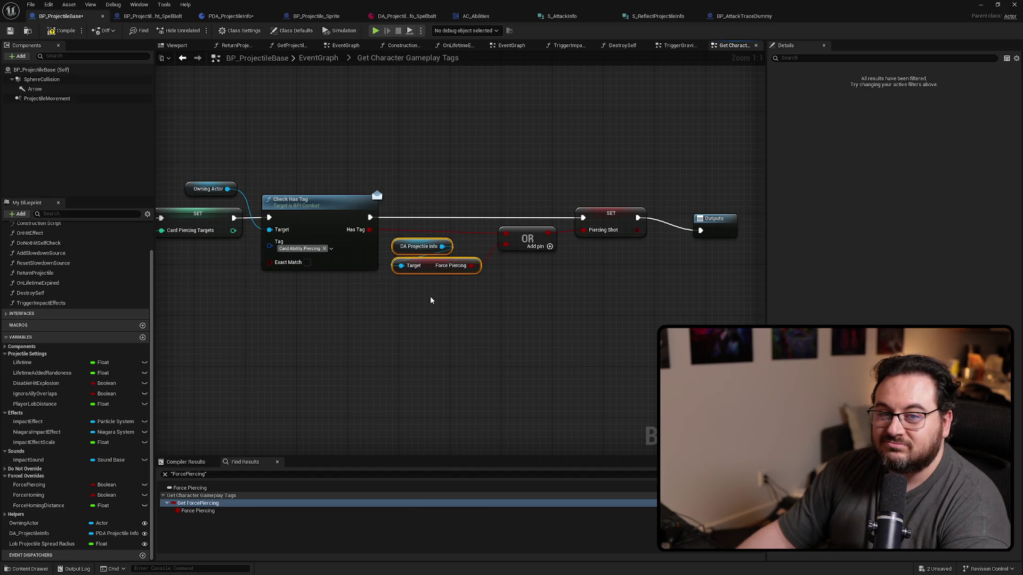
left_click(419, 246)
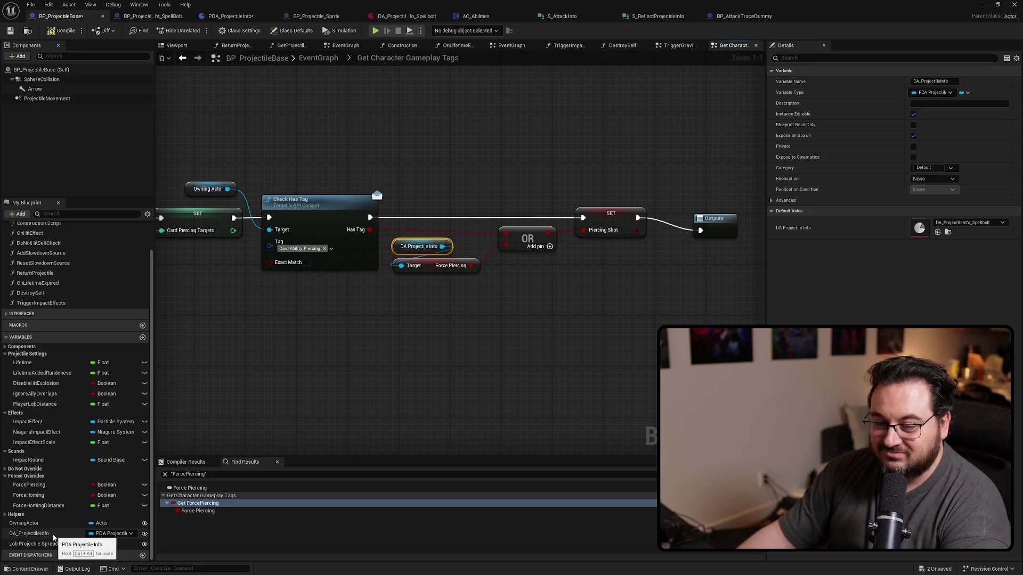
Find ForceHoming references by name and jump to its getter in SetupHoming
right_click(32, 495)
mouse_move(82, 454)
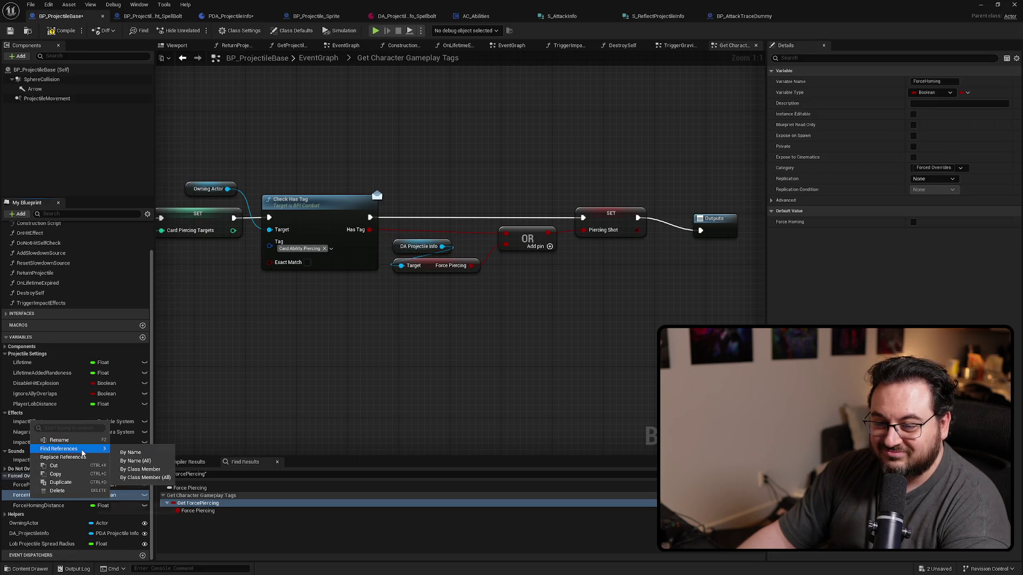
left_click(141, 453)
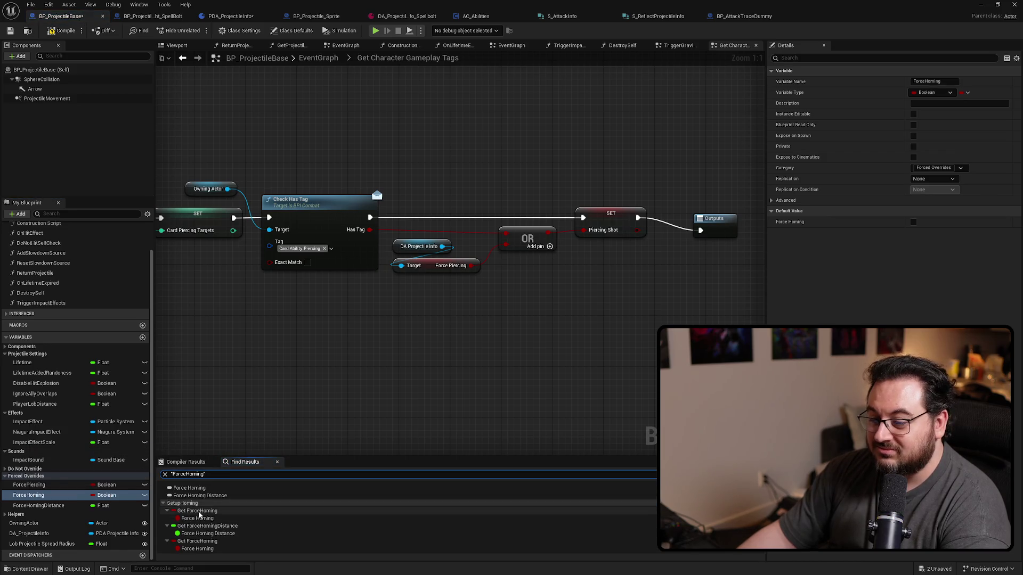
left_click(197, 511)
Wire a DA Projectile Info Force Homing getter into Select's Index, deleting the old getter
key("ctrl+v")
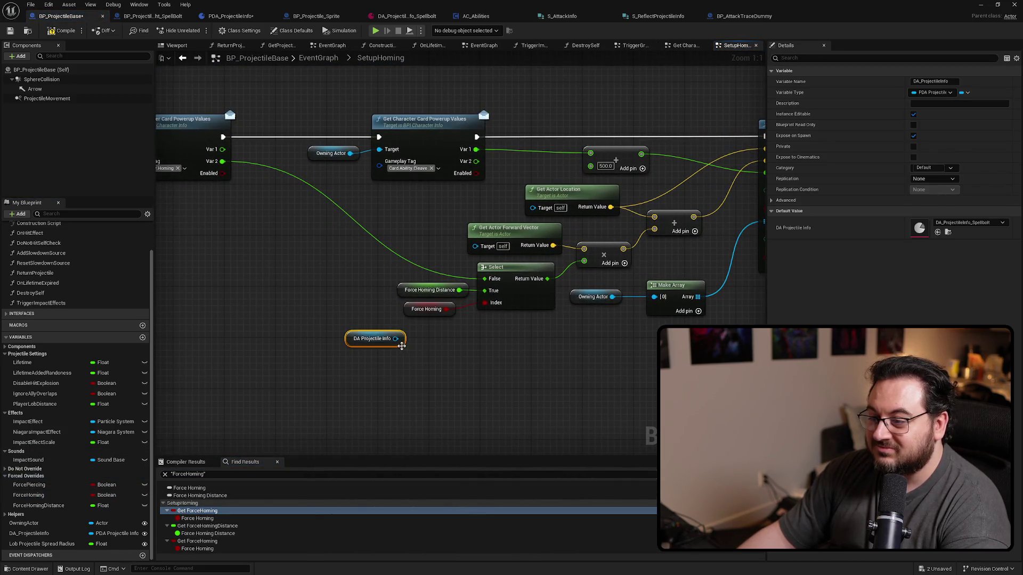
mouse_move(399, 345)
left_mouse_down()
mouse_move(405, 339)
mouse_move(360, 352)
left_mouse_up()
type("get force hom")
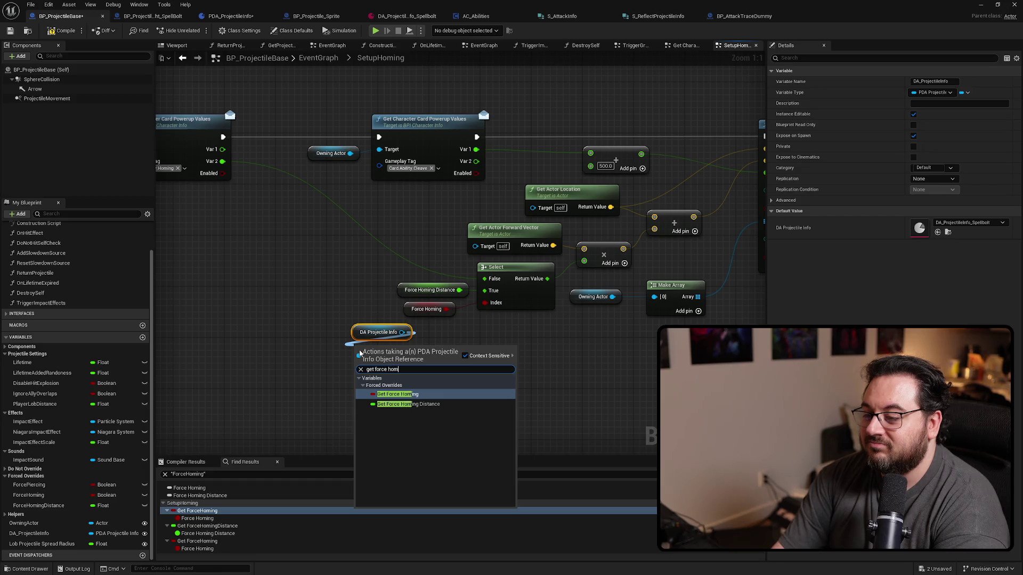
key("Return")
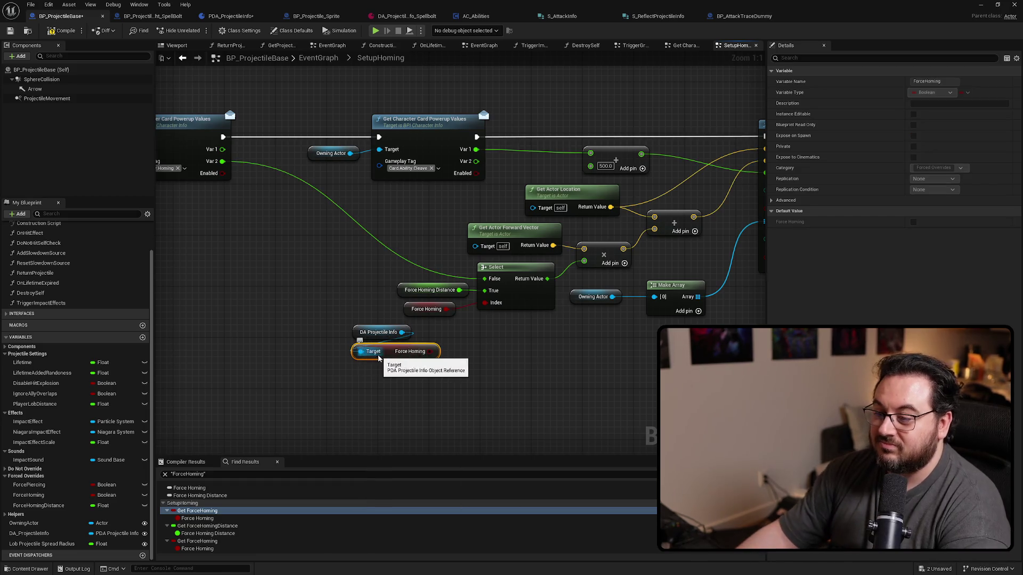
left_click_drag(436, 352, 484, 302)
left_click(429, 311)
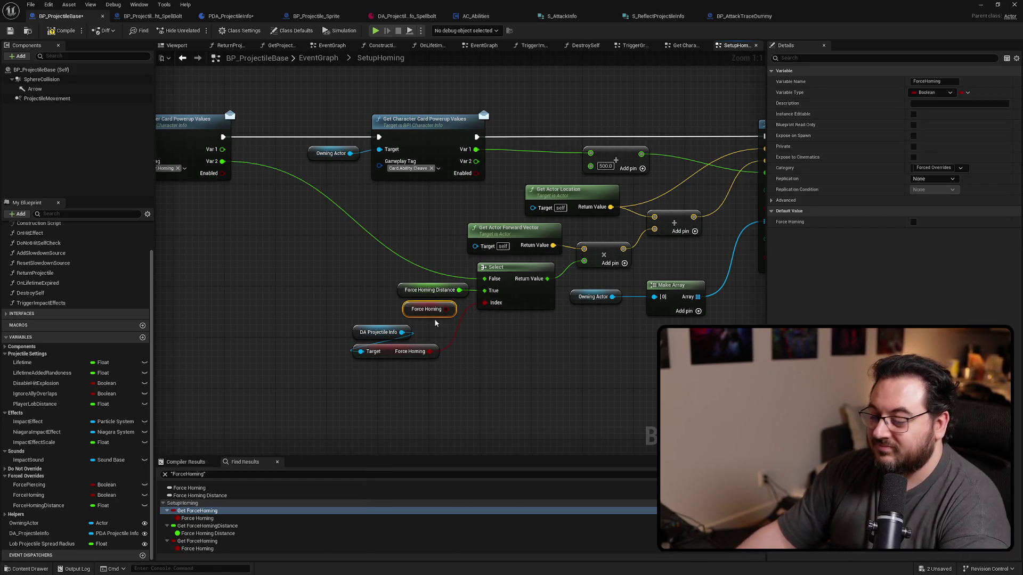
key("Delete")
mouse_move(380, 313)
left_mouse_down()
mouse_move(397, 356)
mouse_move(412, 332)
left_mouse_up()
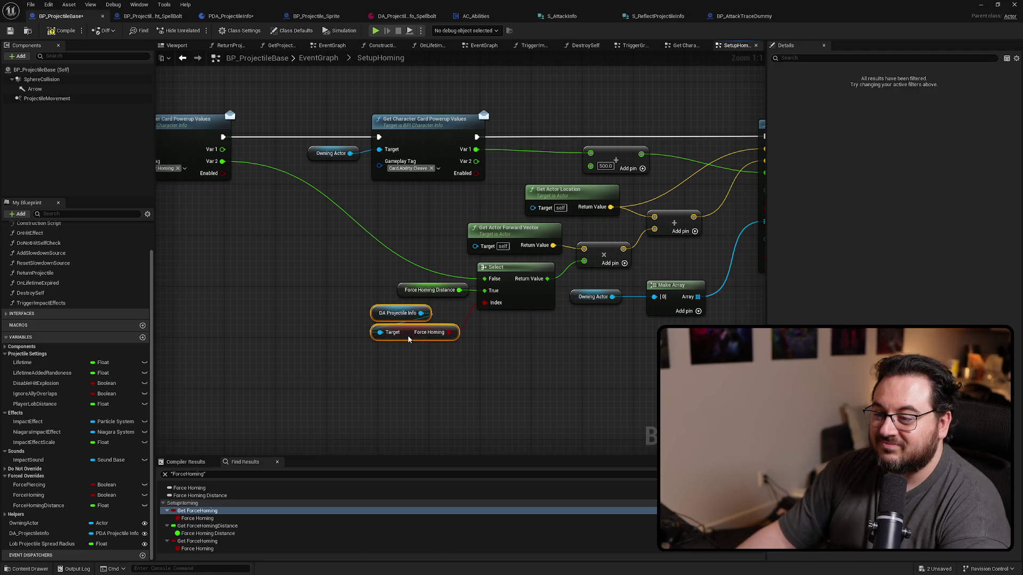
Jump to the ForceHomingDistance usage and reposition the new getters left of Select
left_click(211, 526)
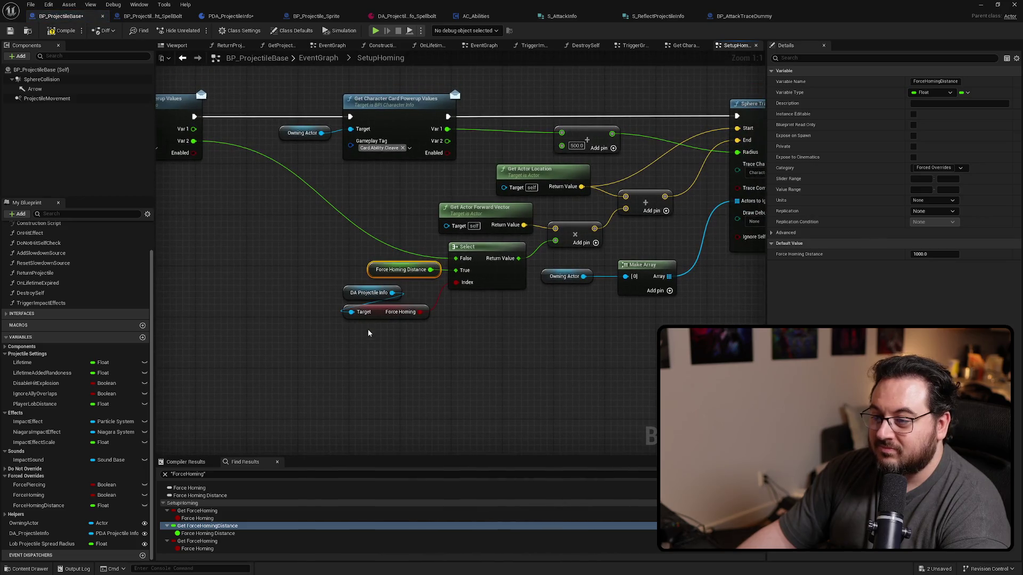
left_click(373, 311)
mouse_move(373, 311)
left_mouse_down()
mouse_move(303, 297)
mouse_move(286, 261)
mouse_move(288, 280)
mouse_move(274, 288)
left_mouse_up()
left_click(287, 280)
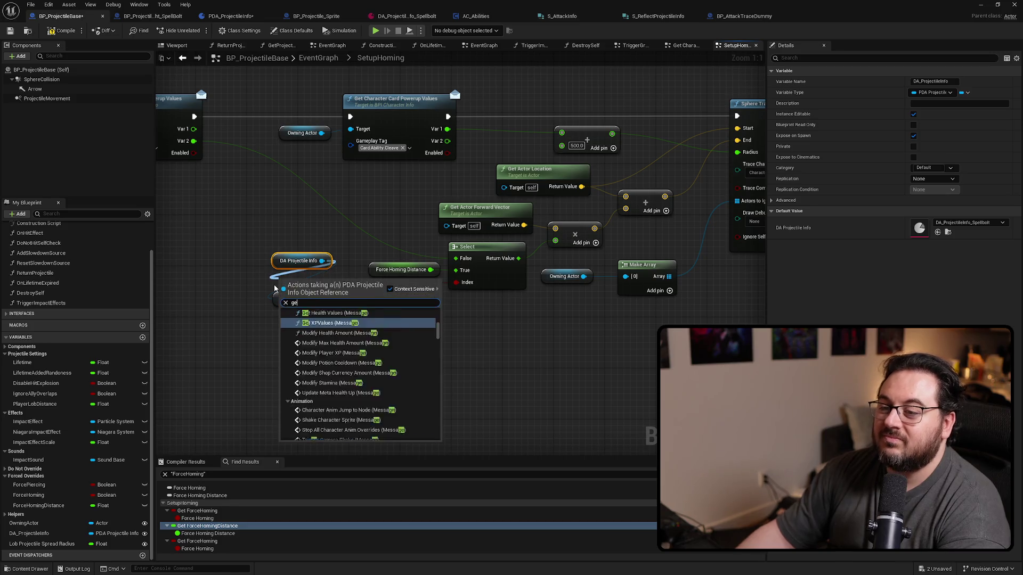
Wire DA Projectile Info's Force Homing Distance into Select's True input, deleting the old getter
type("get forc e")
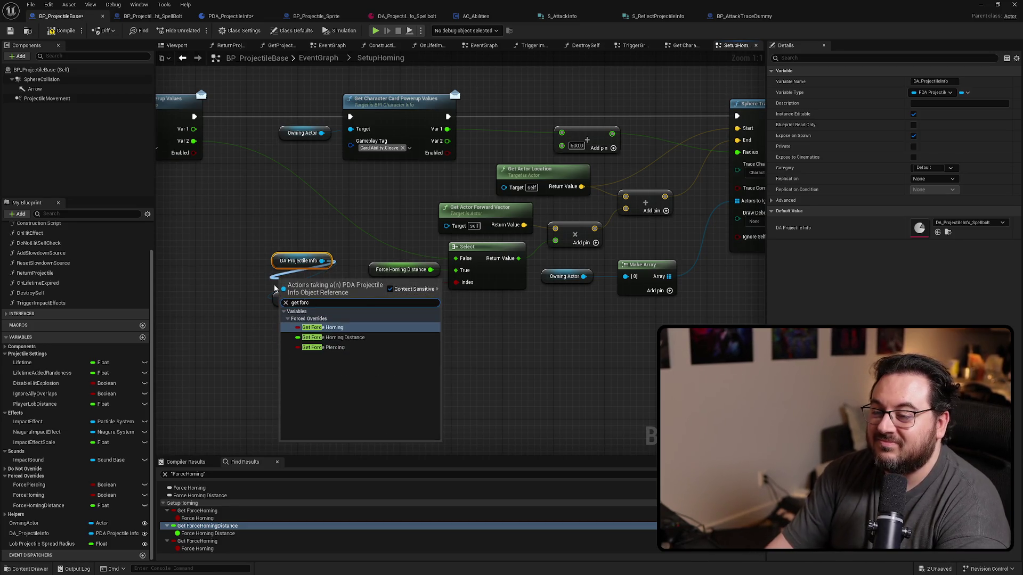
left_click(333, 337)
left_click_drag(378, 280, 456, 270)
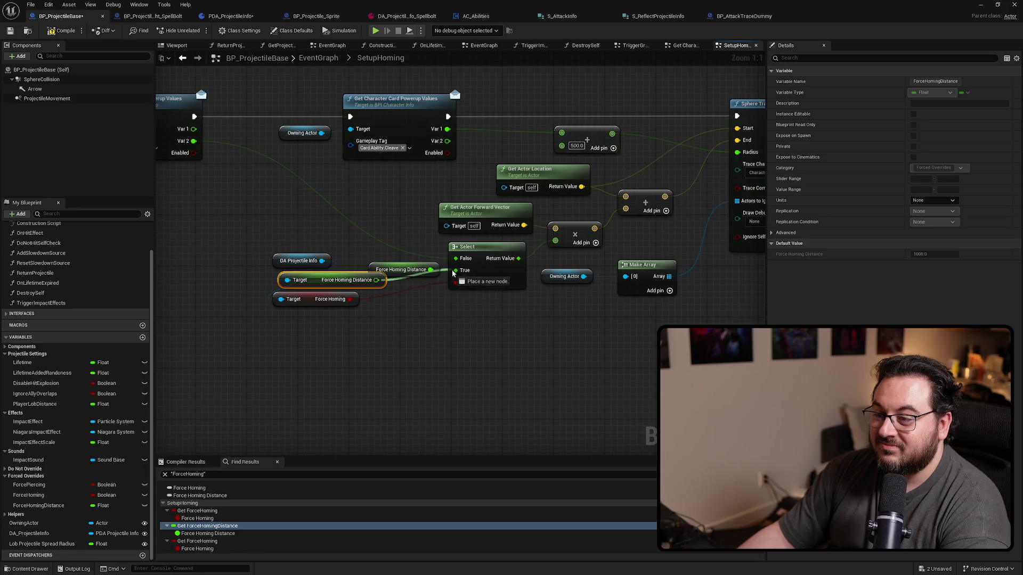
left_click(400, 269)
key("Delete")
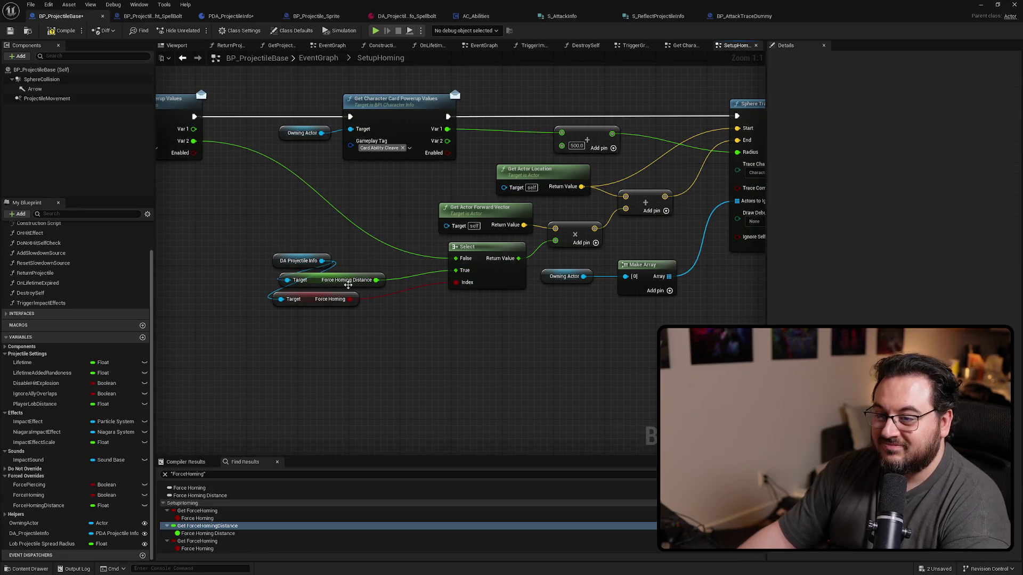
left_click(316, 284)
mouse_move(301, 230)
left_mouse_down()
mouse_move(306, 304)
mouse_move(344, 304)
left_mouse_up()
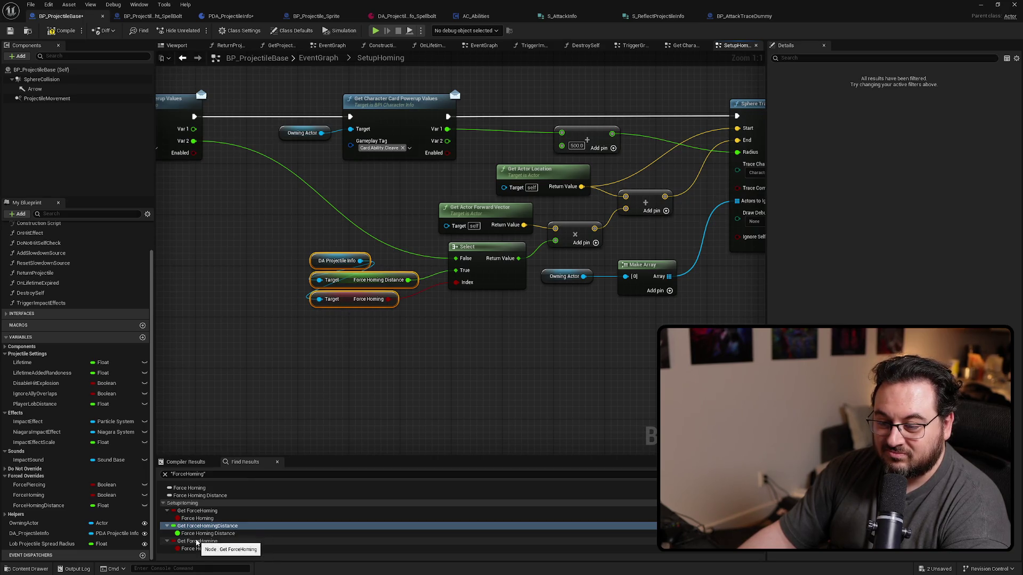
left_click(340, 261)
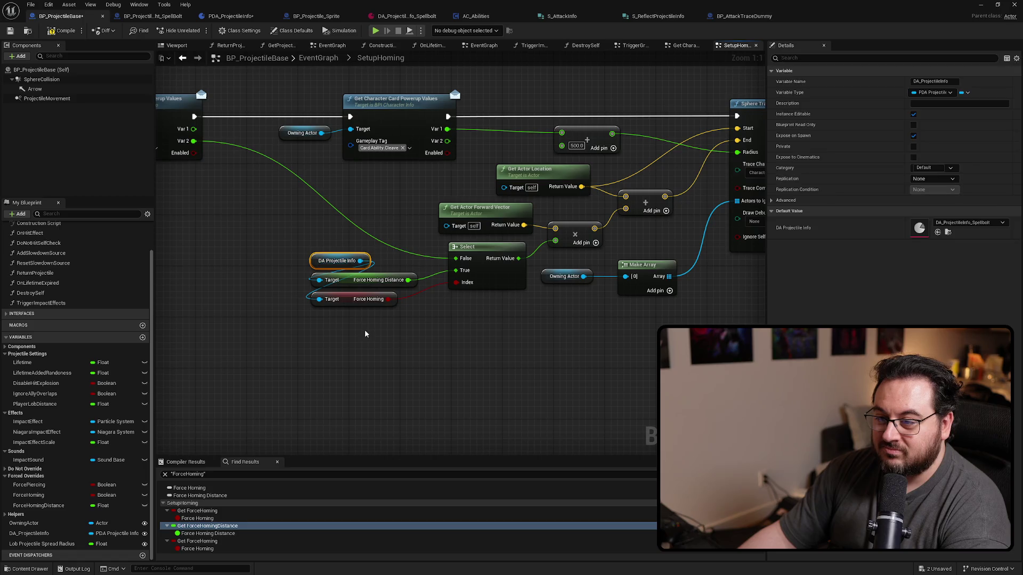
left_click(368, 298, "ctrl")
Rewire the OR near Check Has Tag to DA Projectile Info's Force Homing, deleting the old getter
left_click(202, 542)
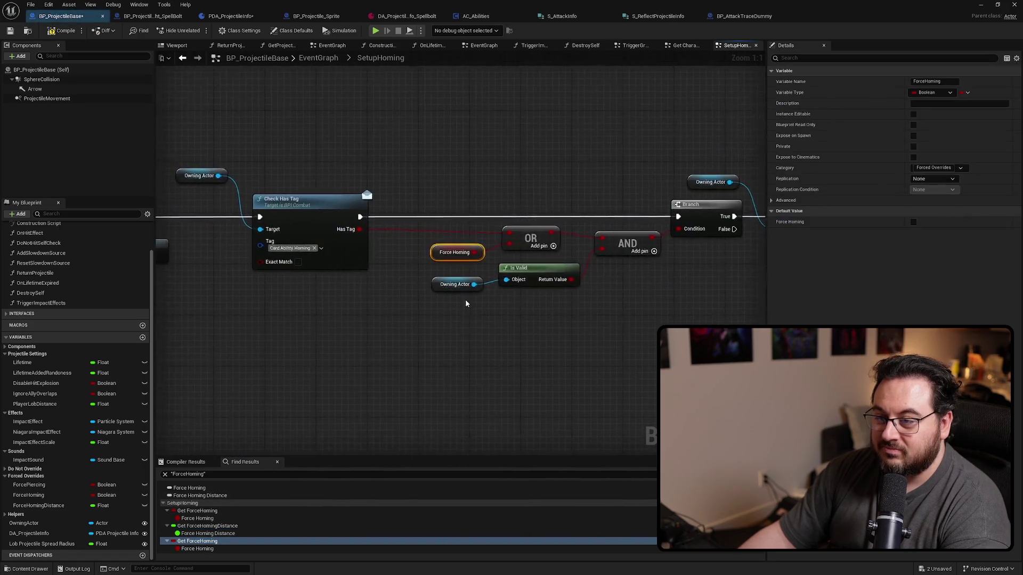
left_click_drag(467, 242, 467, 254)
left_click(409, 266)
key("Delete")
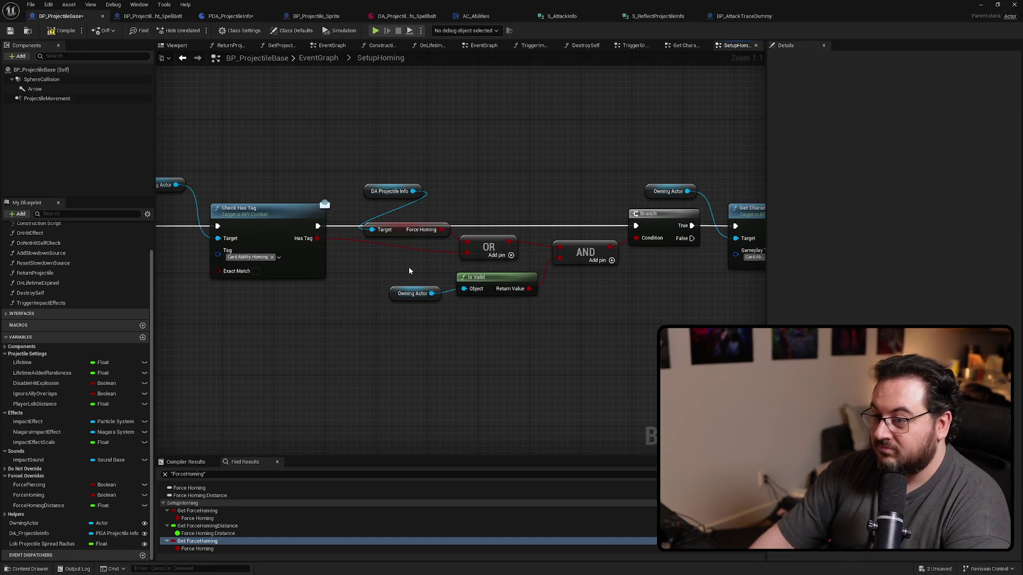
left_click_drag(400, 238, 397, 217)
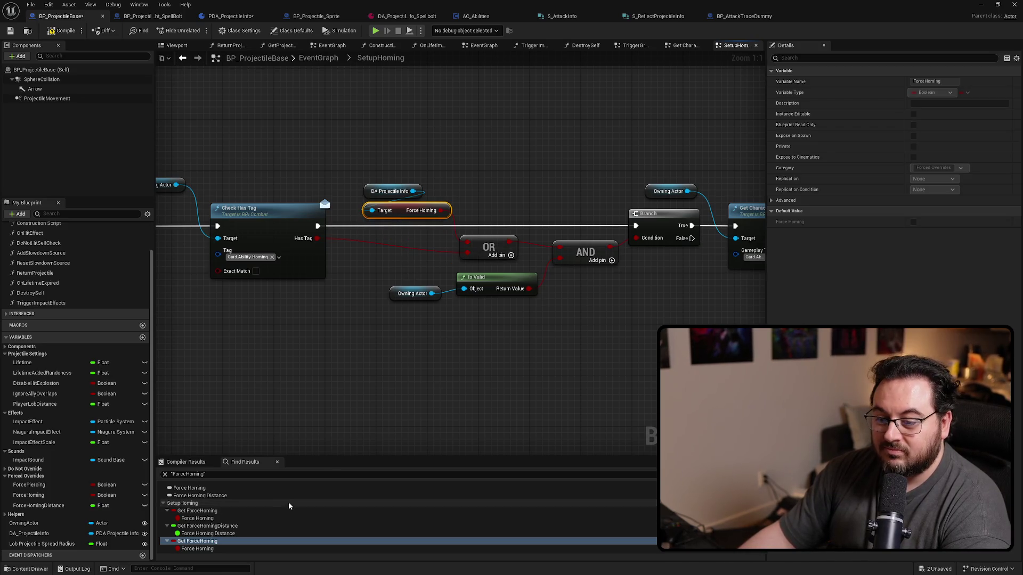
Check ForceHomingDistance references, jump to its node, and save the blueprint
right_click(49, 506)
mouse_move(115, 457)
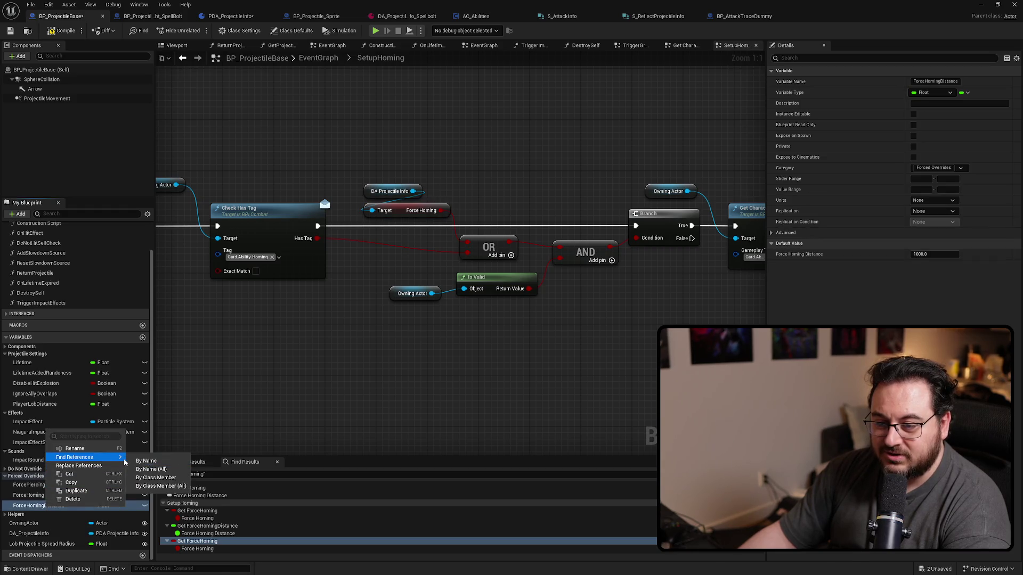
left_click(146, 461)
left_click(207, 503)
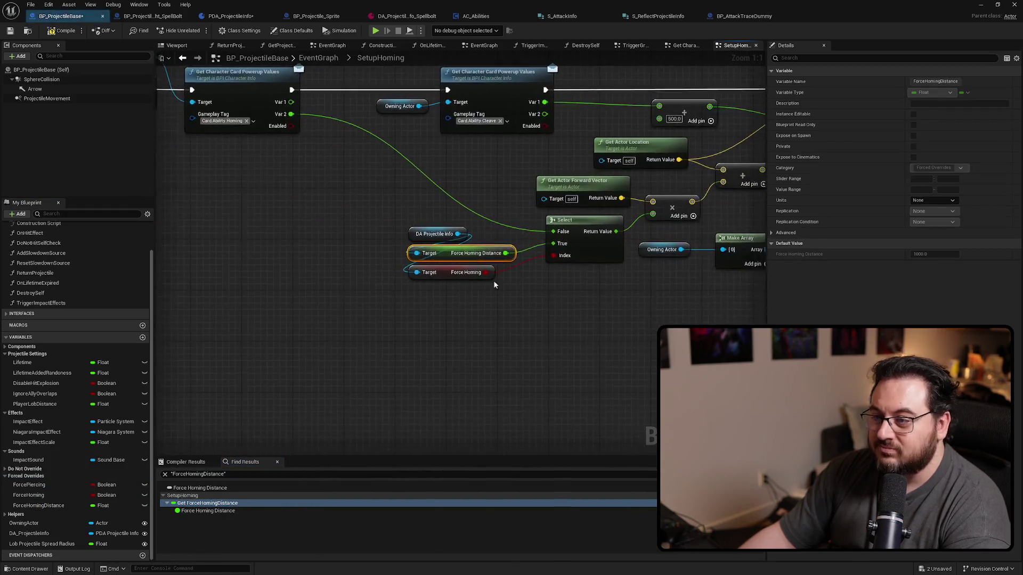
key("ctrl+s")
left_click_drag(296, 265, 404, 320)
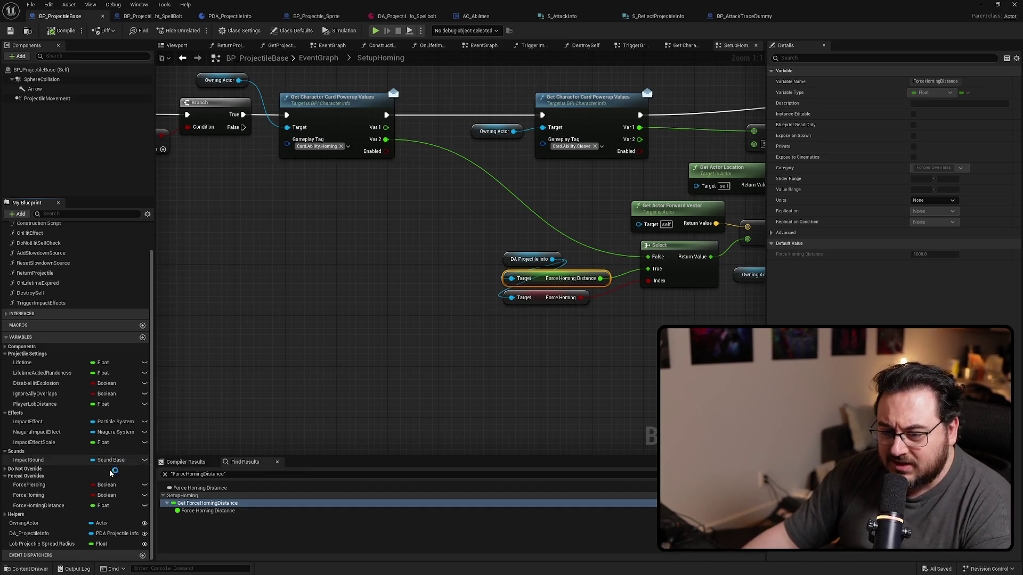
Find references by name for the Damage variable under the Helpers category
left_click(12, 515)
scroll(18, 357, "down", 3)
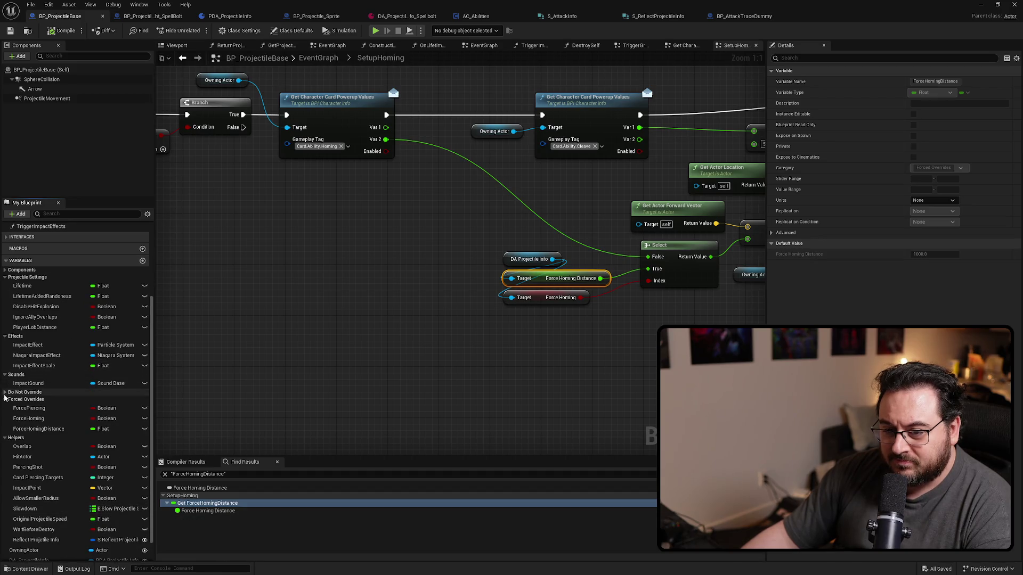
left_click(4, 392)
right_click(30, 403)
mouse_move(83, 430)
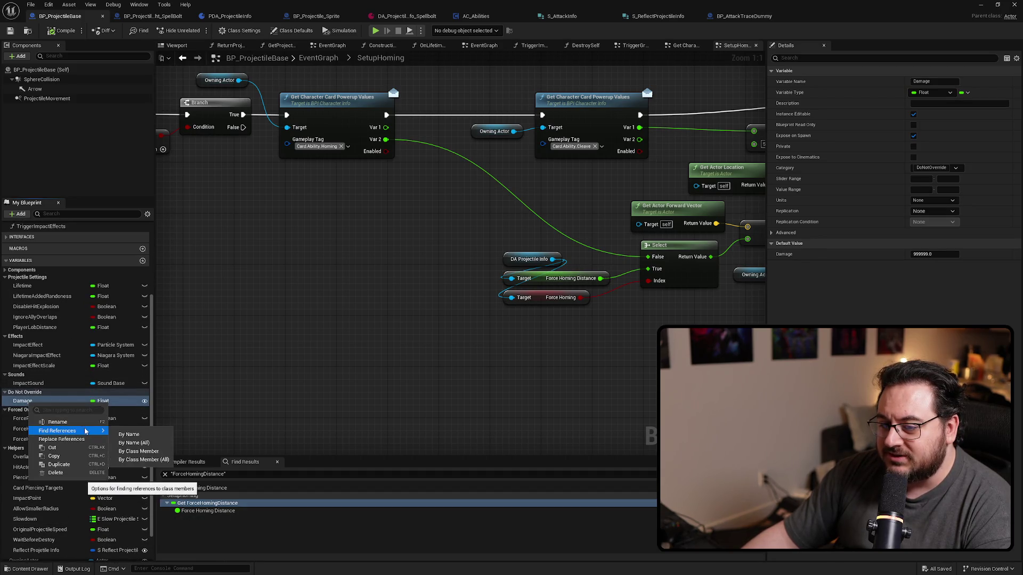
left_click(128, 434)
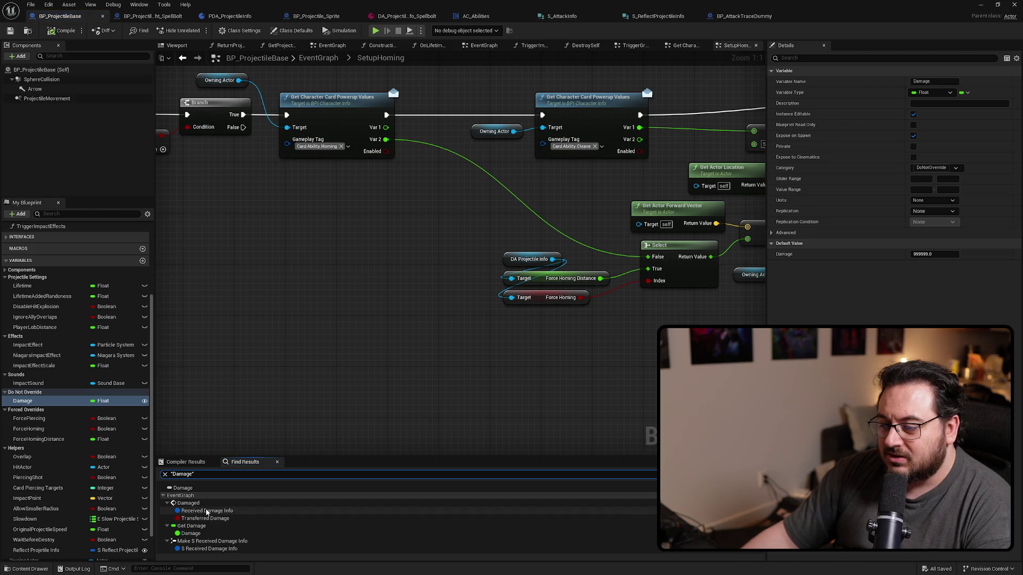
Jump to the Get Damage and Calculated Attack Damage references in EventGraph
left_click(195, 526)
double_click(196, 529)
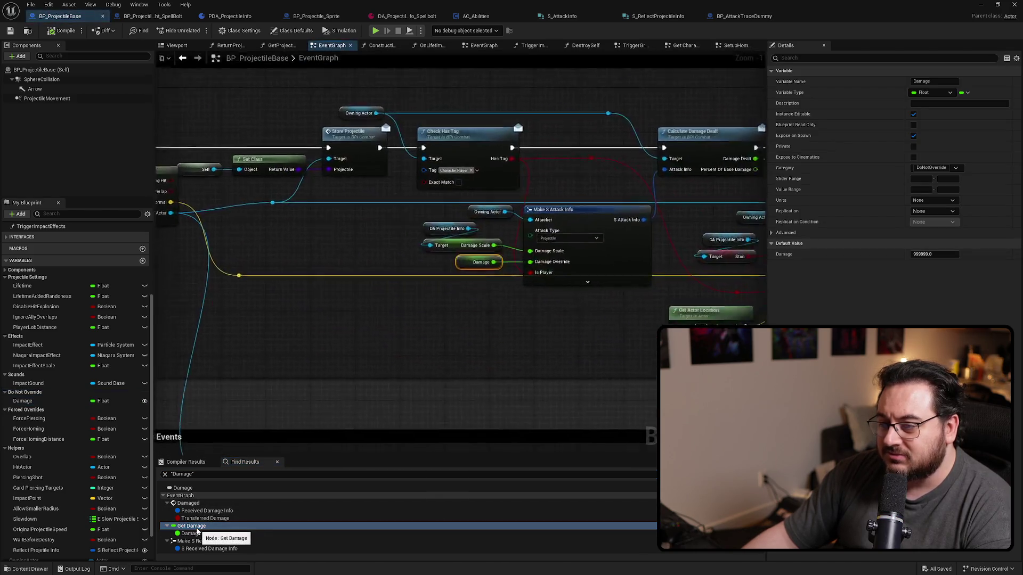
scroll(208, 530, "down", 3)
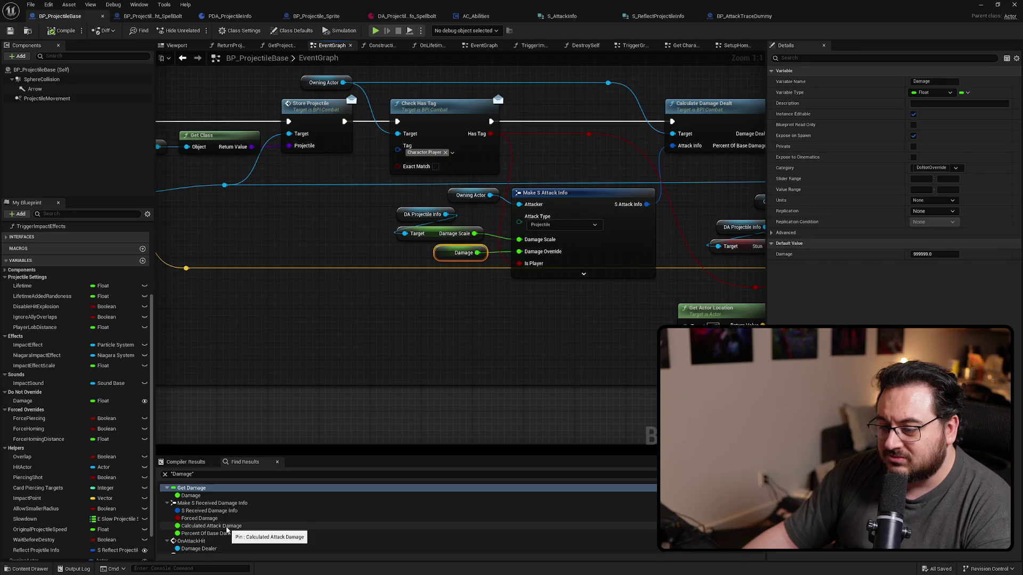
double_click(231, 526)
mouse_move(330, 404)
left_mouse_down()
mouse_move(239, 395)
mouse_move(403, 402)
left_mouse_up()
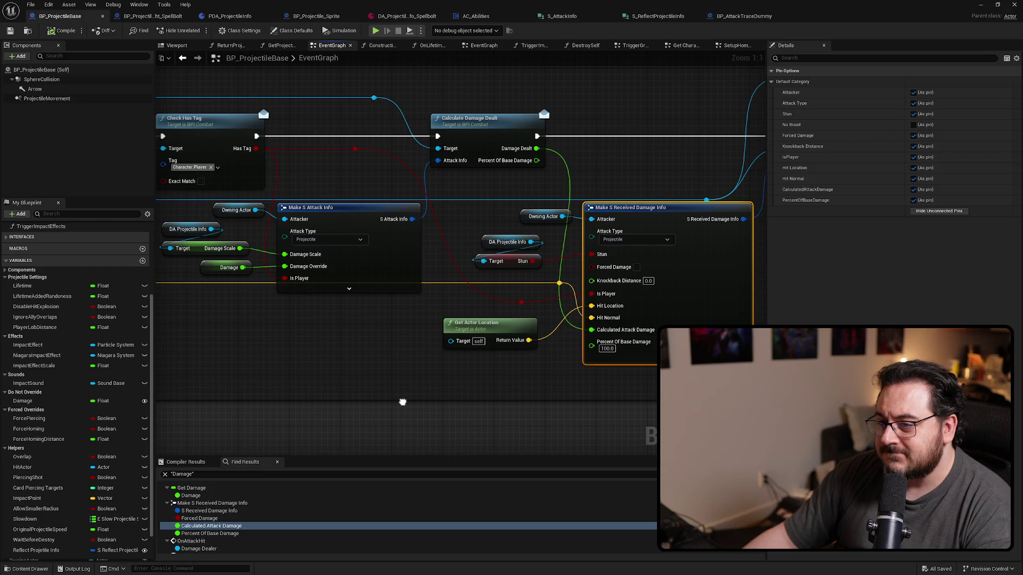
left_click_drag(403, 402, 403, 402)
scroll(208, 532, "down", 3)
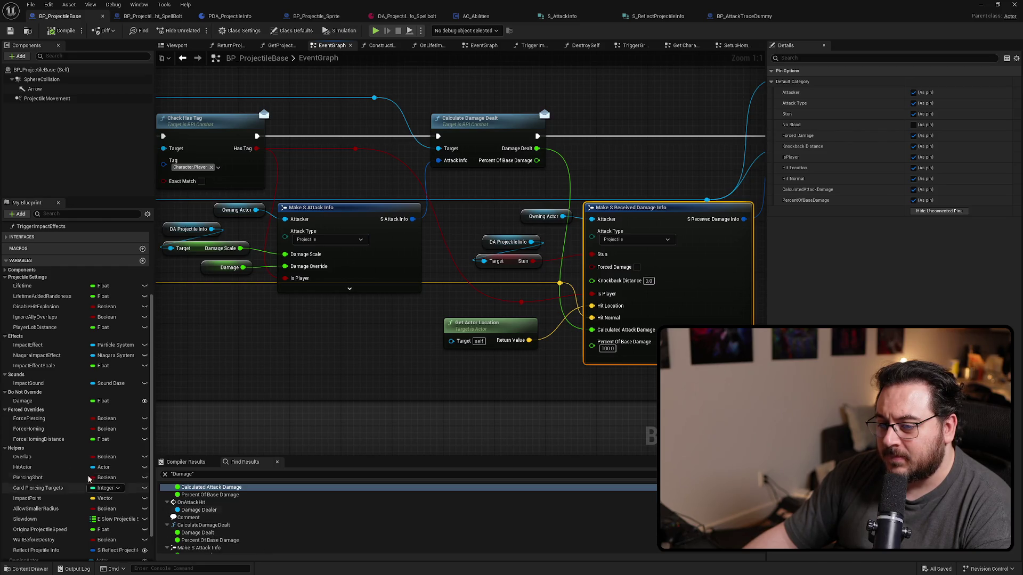
Review the Damage variable's properties and pan to the Trace for Hit Targets group
left_click(47, 402)
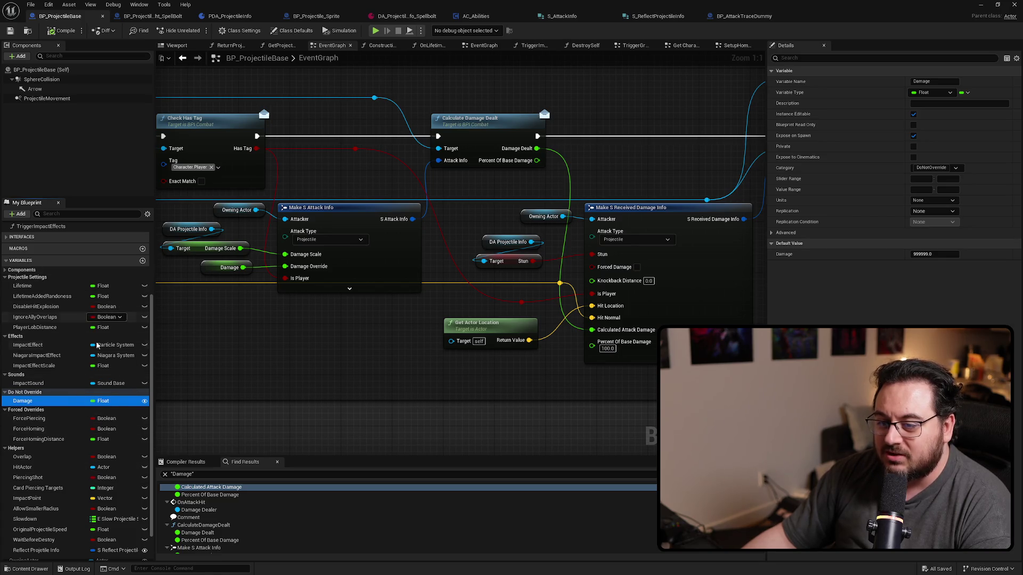
scroll(98, 346, "down", 2)
scroll(463, 380, "down", 6)
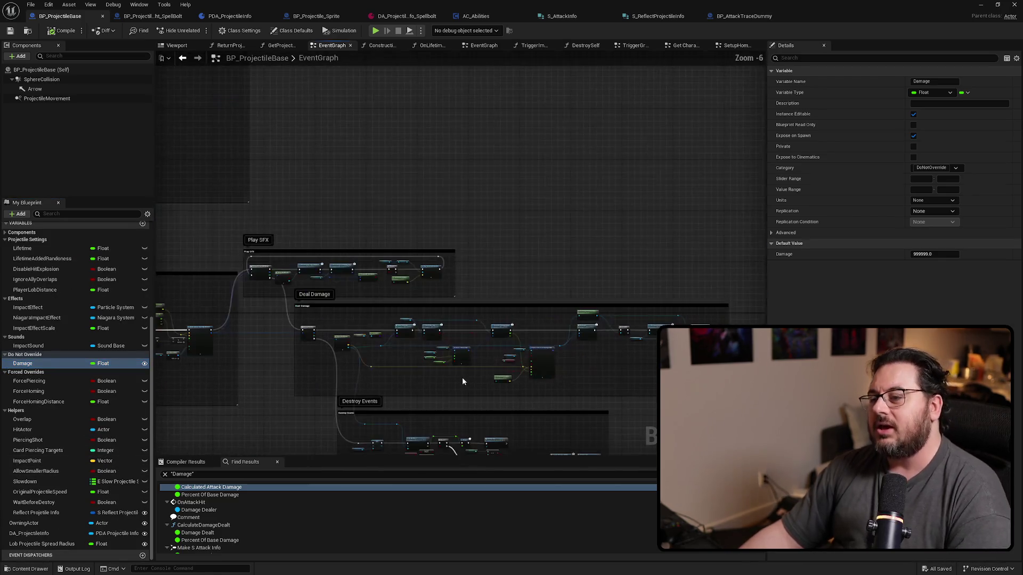
left_click_drag(519, 279, 688, 230)
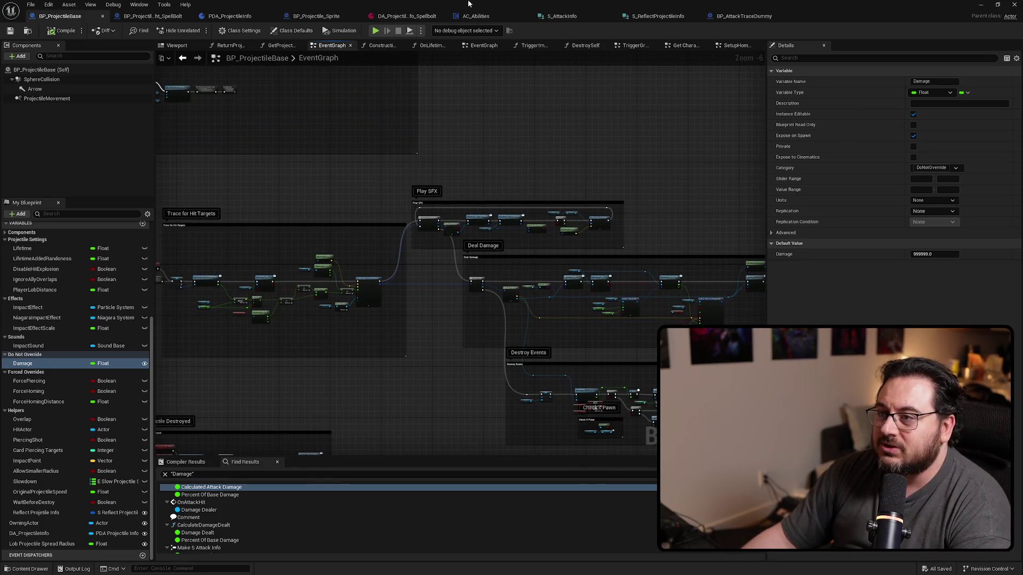
left_click(476, 16)
scroll(411, 203, "down", 1)
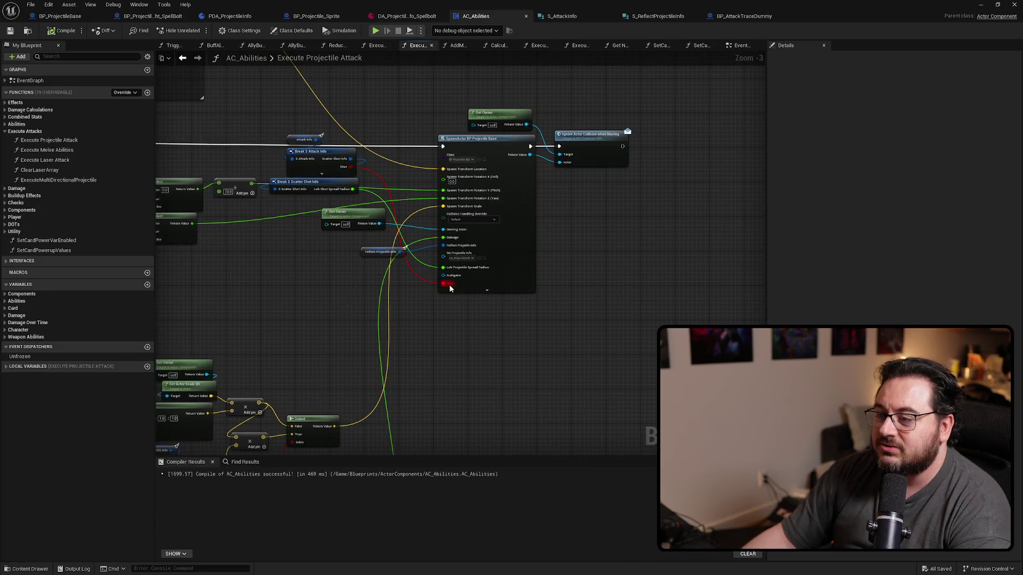
scroll(449, 287, "up", 3)
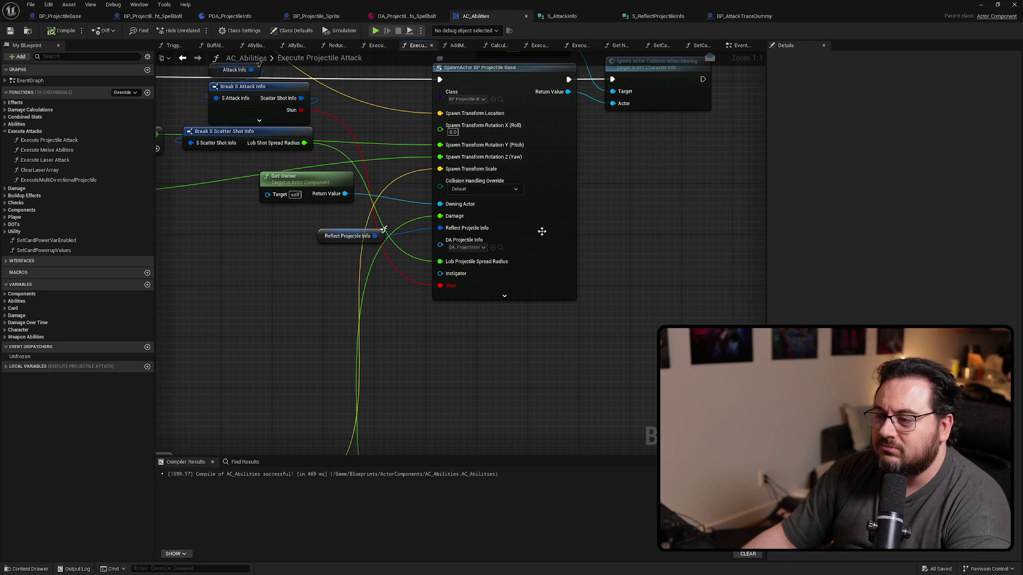
right_click(552, 197)
left_click(622, 258)
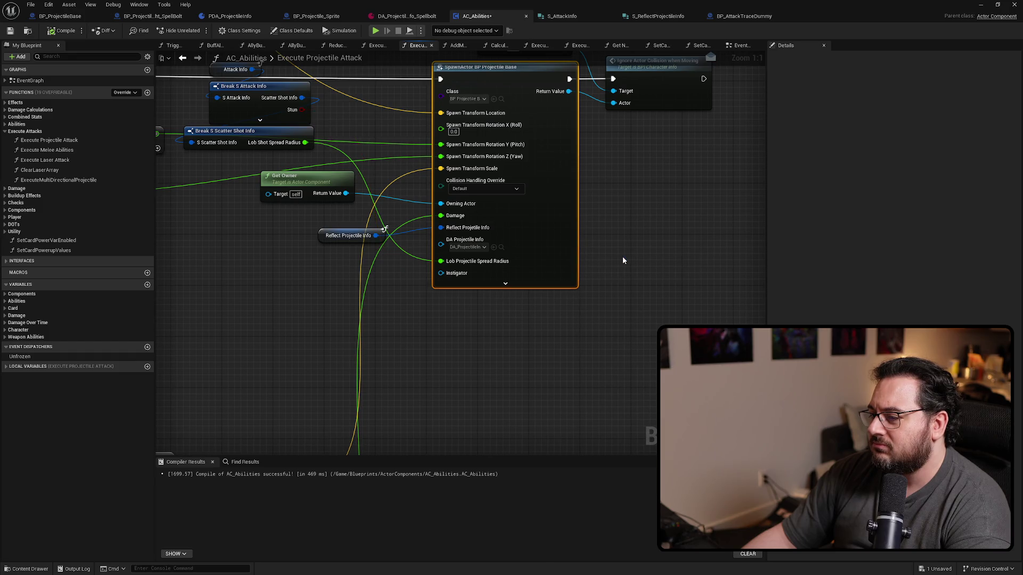
left_click(581, 246)
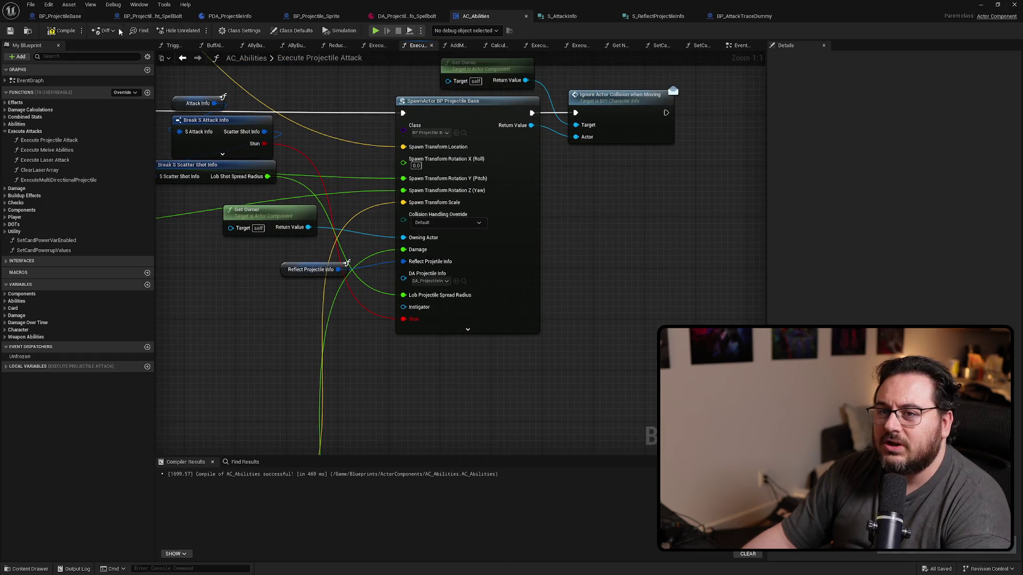
left_click(73, 19)
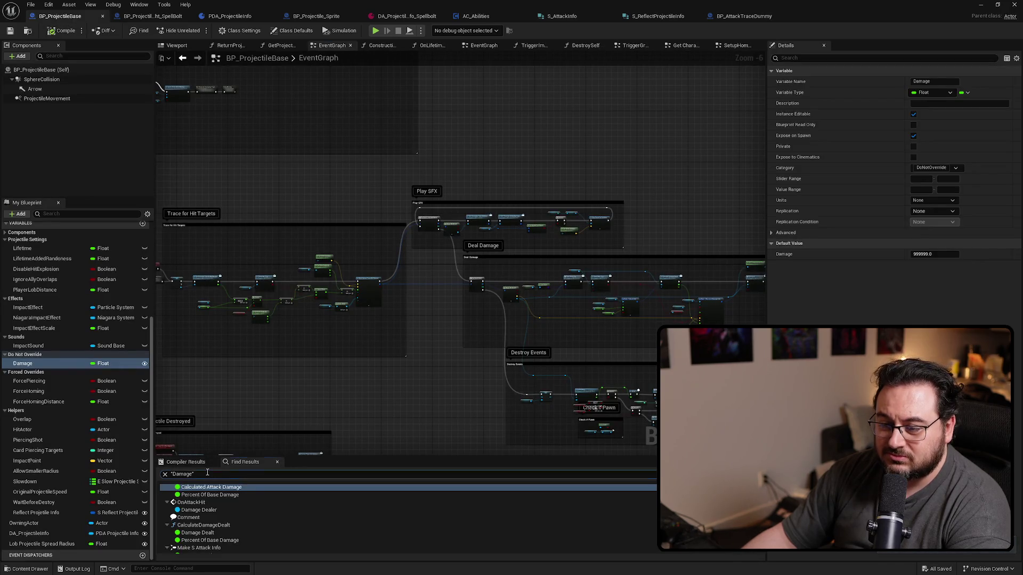
Search for Stun references, open the Make S Received Damage Info hit, then view the Spellbolt data asset
type("stun")
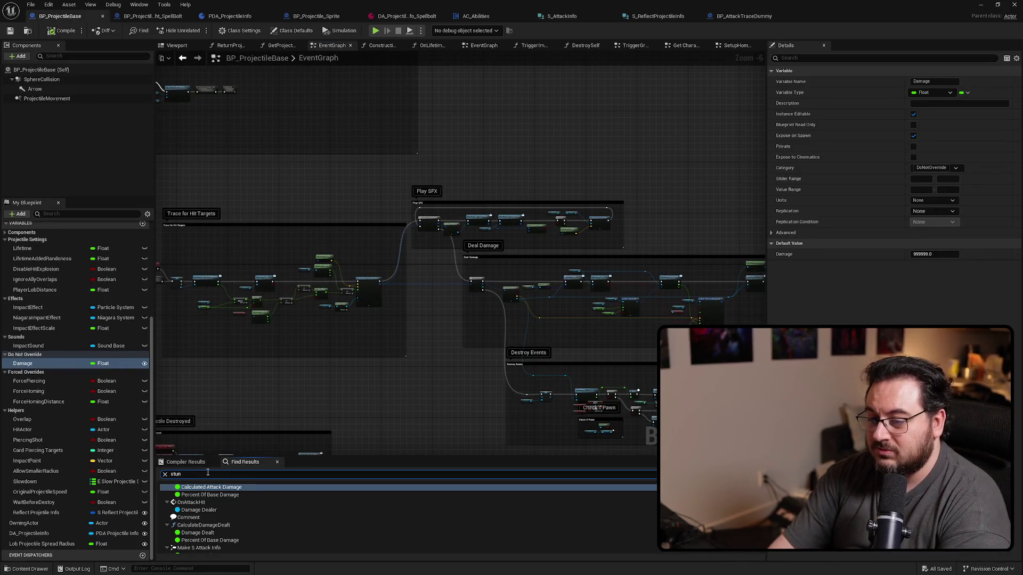
key("Return")
left_click(186, 503)
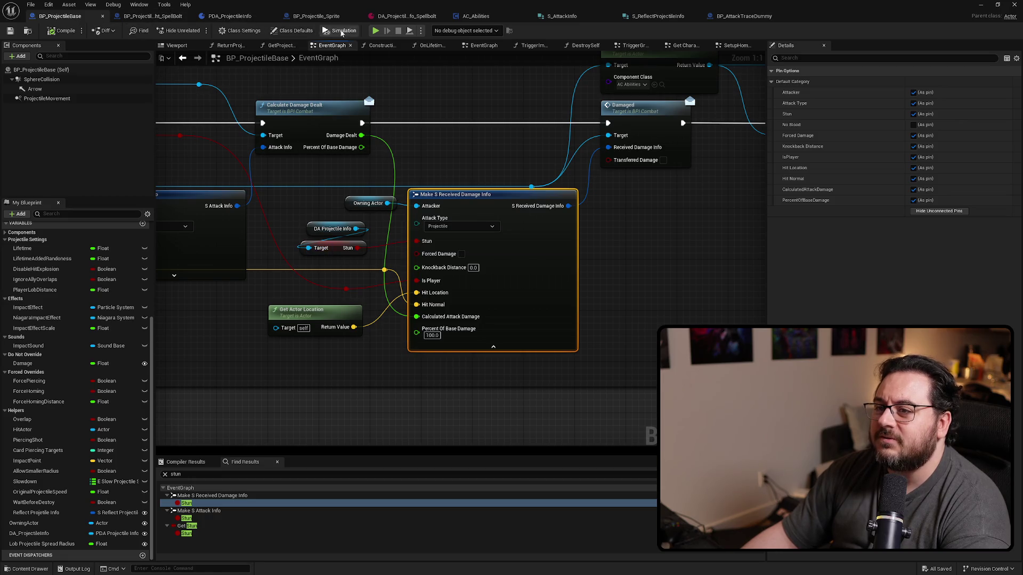
left_click(407, 16)
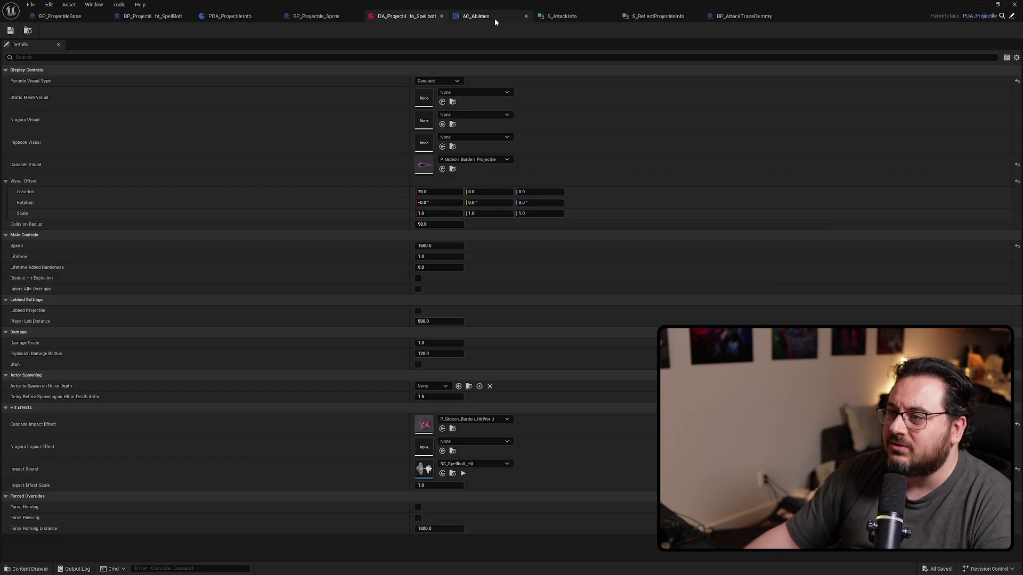
Go back to BP_ProjectileBase, then exit full-screen with F11 to the L_Testing level editor
left_click(50, 16)
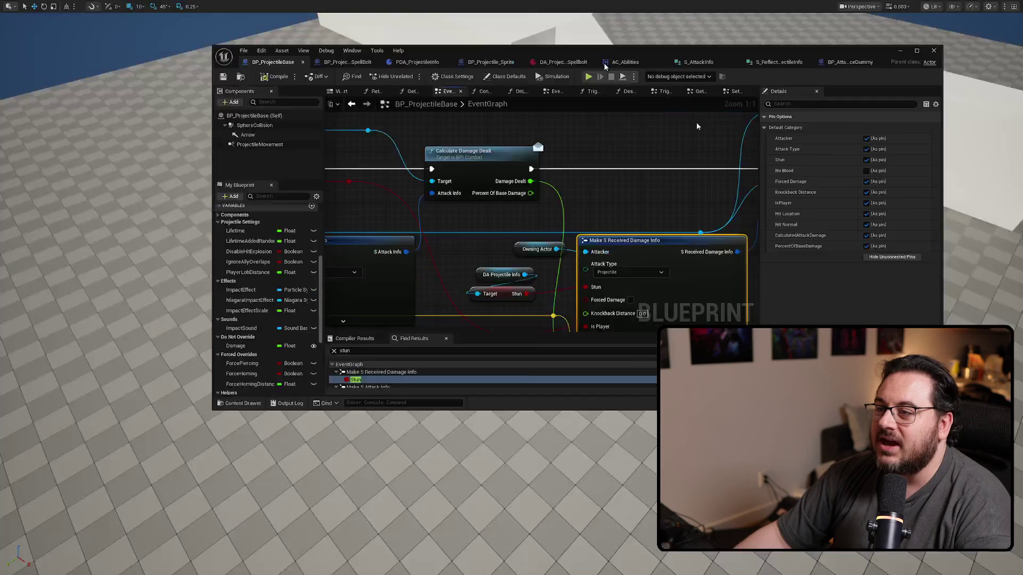
key("F11")
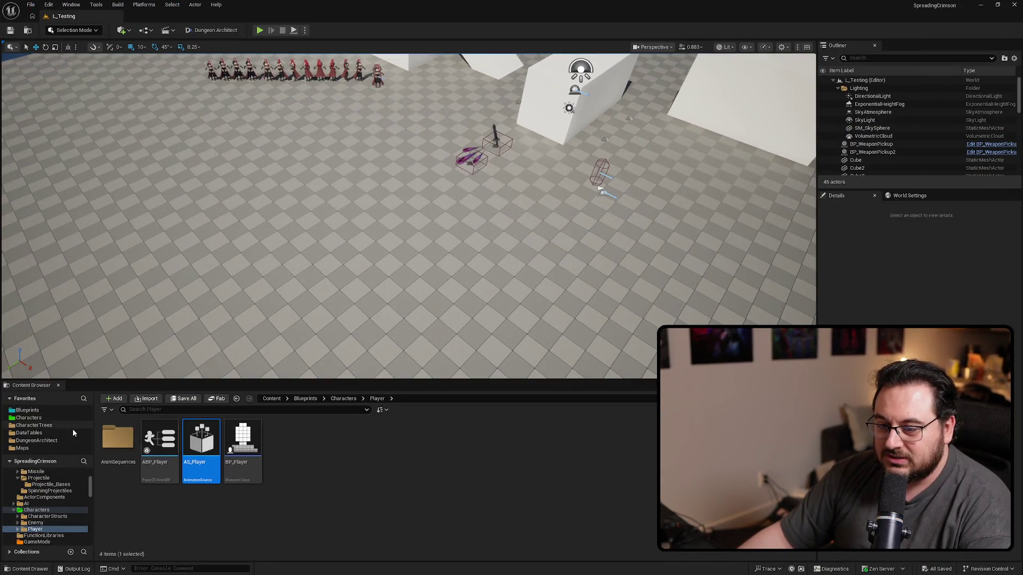
Review the ANS_Attack notify in AS_Player's spell projectile animation, then return to BP_ProjectileBase
double_click(202, 442)
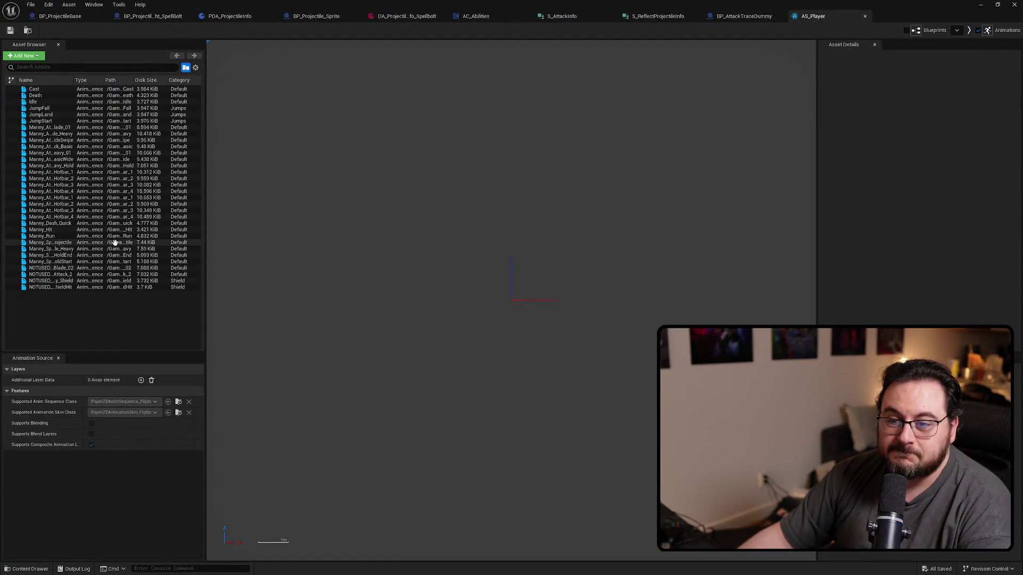
double_click(75, 243)
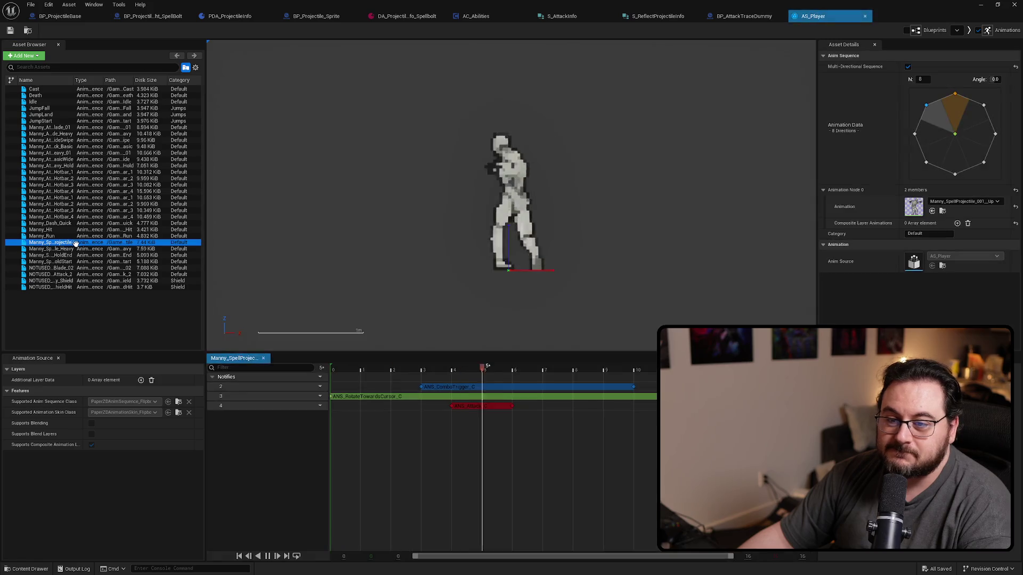
left_click(478, 406)
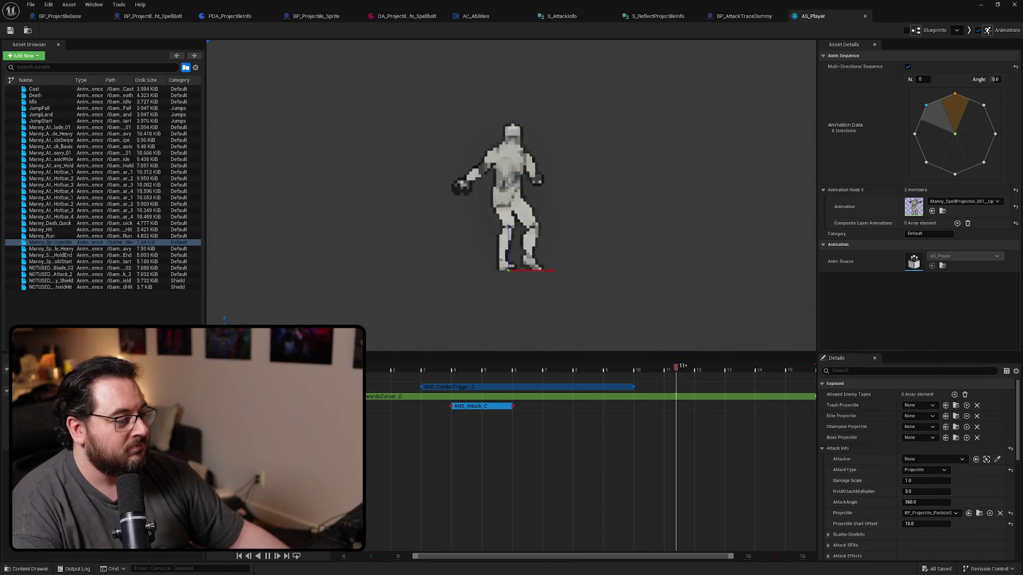
scroll(912, 515, "down", 3)
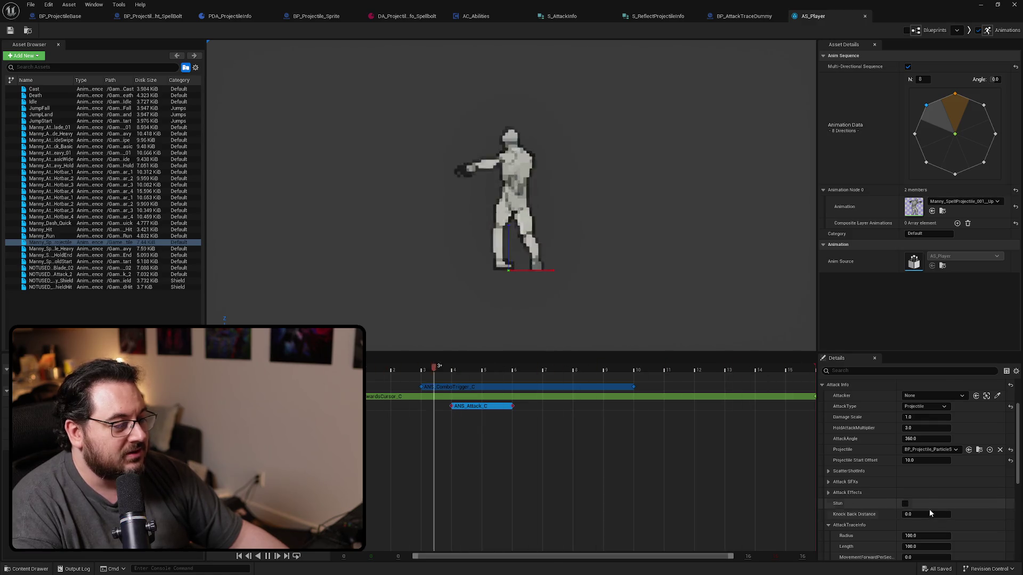
scroll(929, 506, "up", 1)
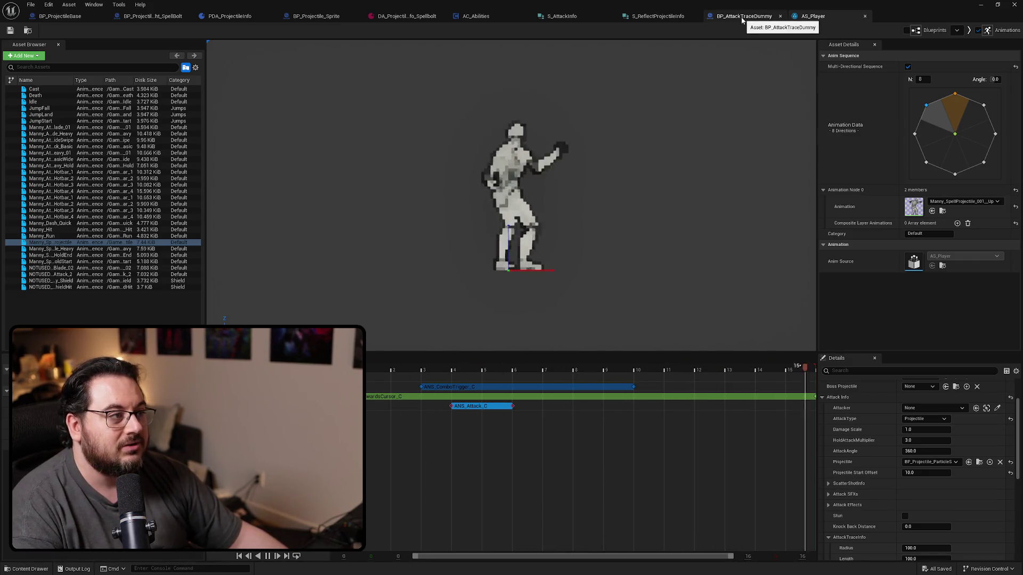
left_click(77, 18)
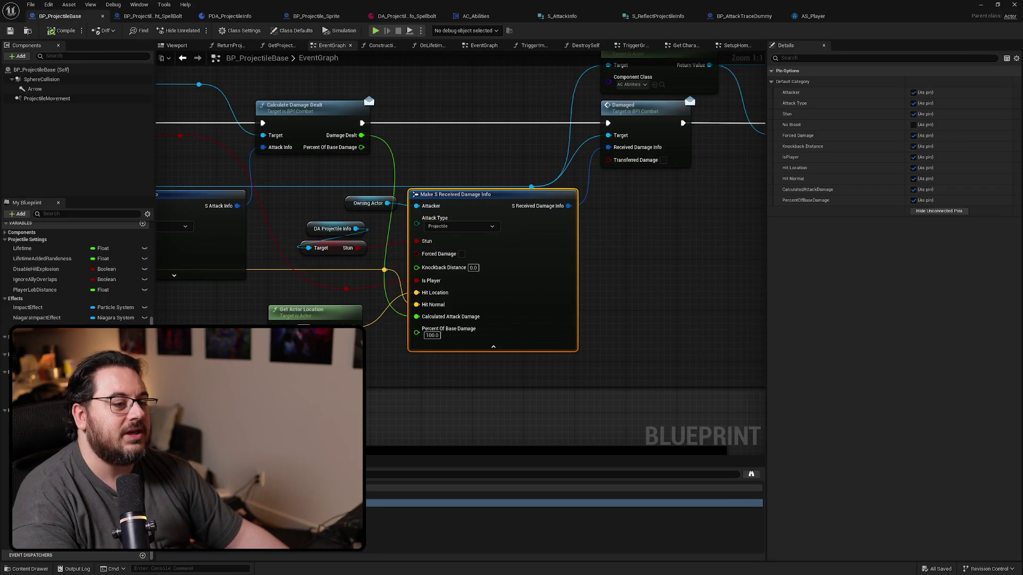
Promote the Stun pin to a variable under Projectile Settings, instance-editable and exposed on spawn
right_click(424, 244)
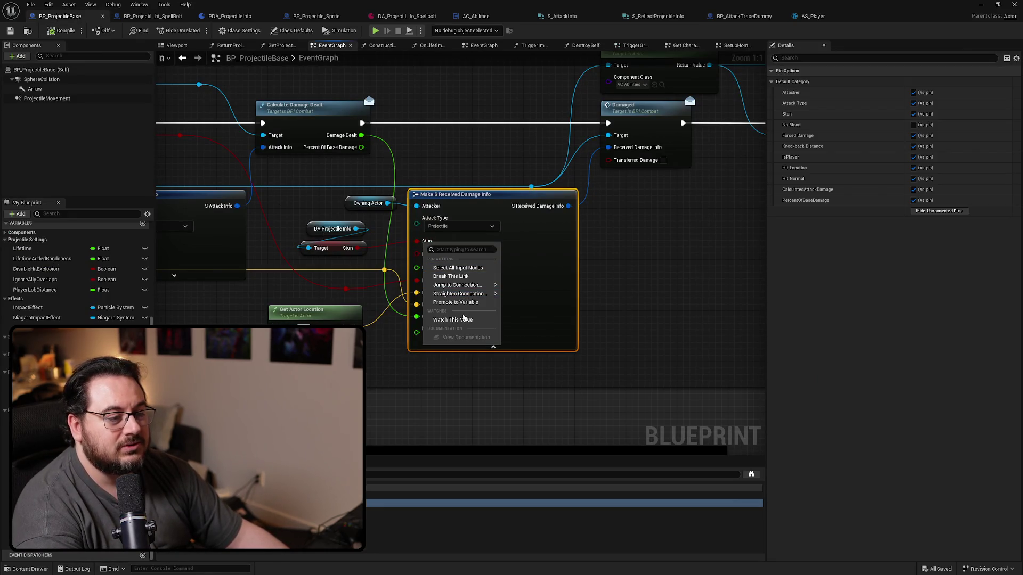
left_click(457, 303)
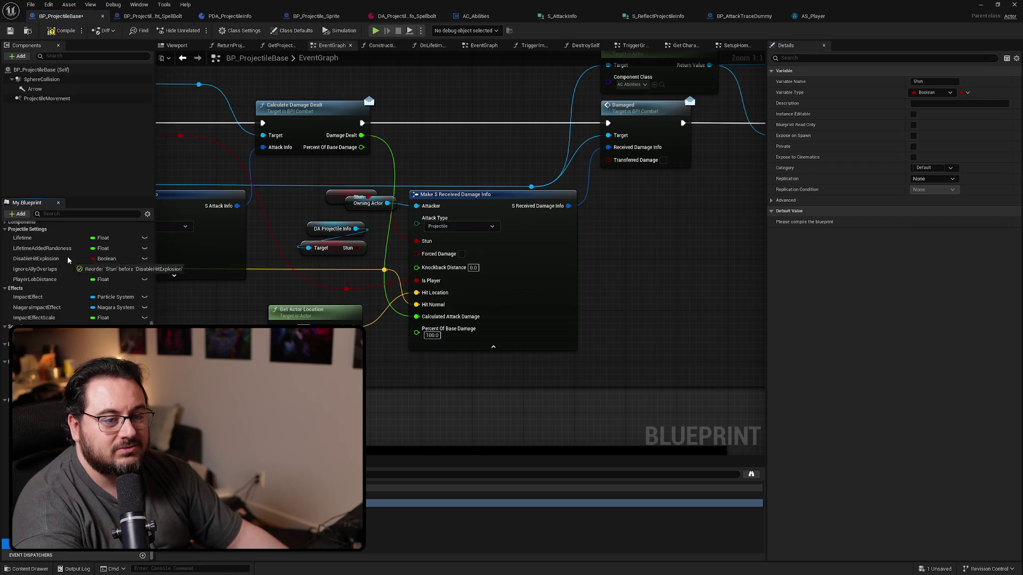
left_click_drag(67, 260, 31, 233)
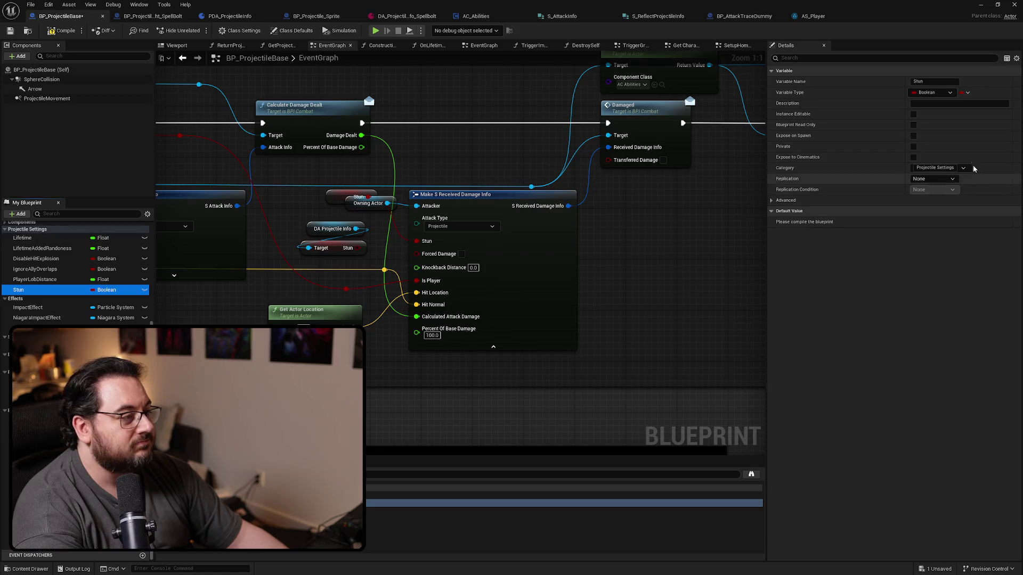
left_click(913, 114)
left_click(913, 135)
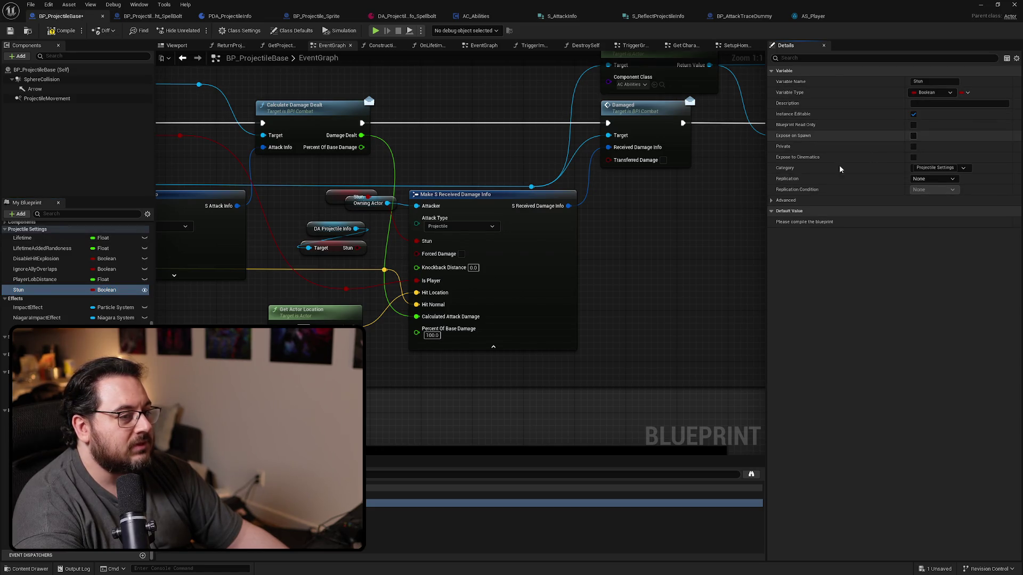
Delete the DA Projectile Info Stun lookup and place the Stun getter below Owning Actor
left_click_drag(373, 221, 301, 255)
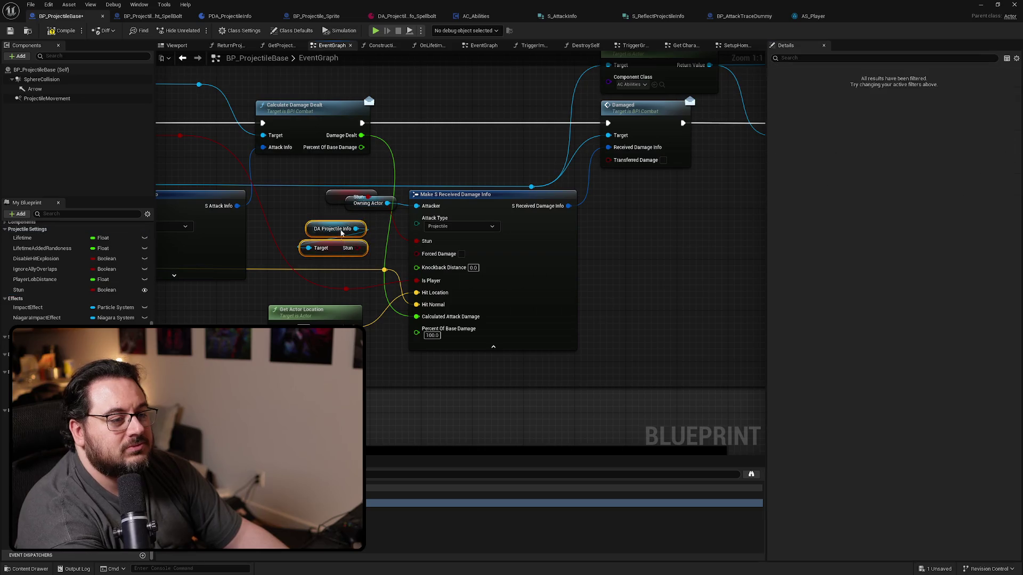
key("Delete")
left_click_drag(340, 198, 333, 245)
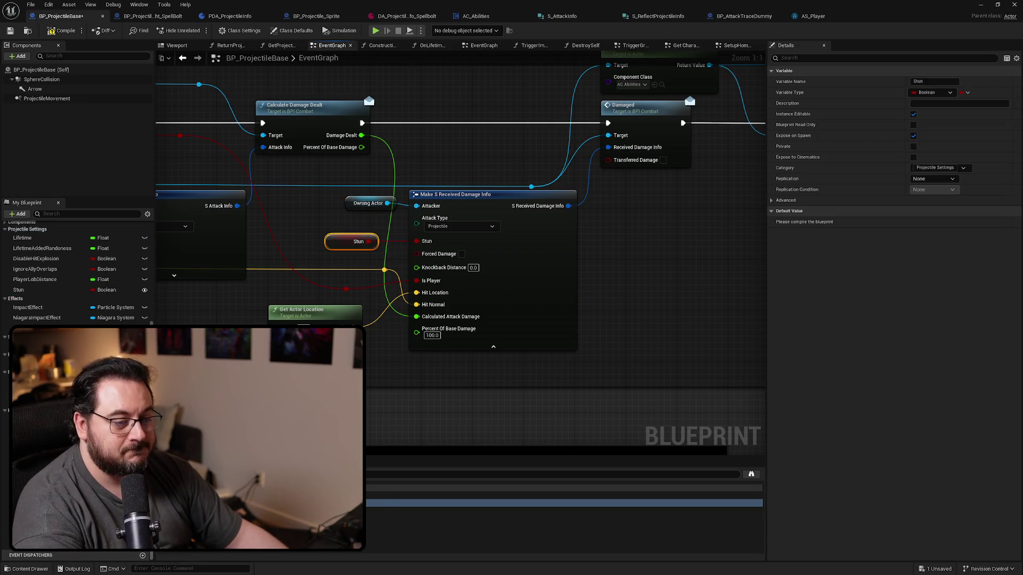
left_click(397, 518)
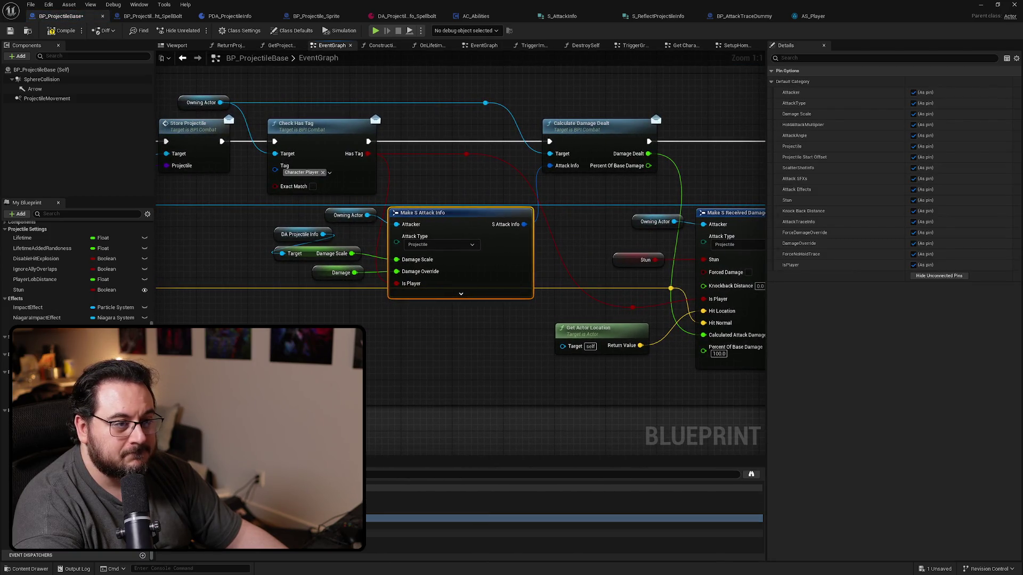
Compile BP_ProjectileBase and step through the Make S Received Damage Info, Make S Attack Info and Stun getter results
left_click(396, 526)
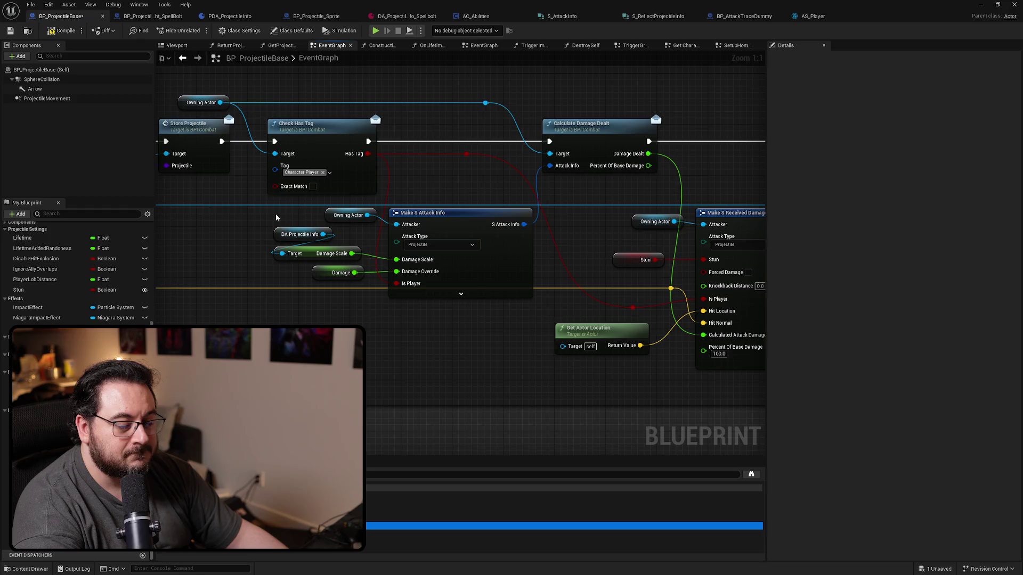
left_click(63, 32)
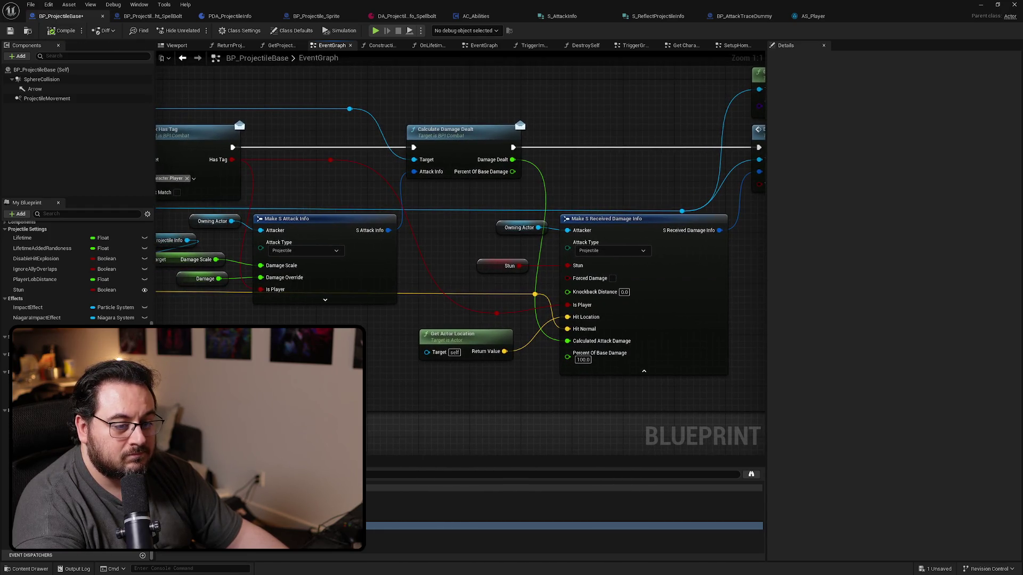
key("ctrl+f")
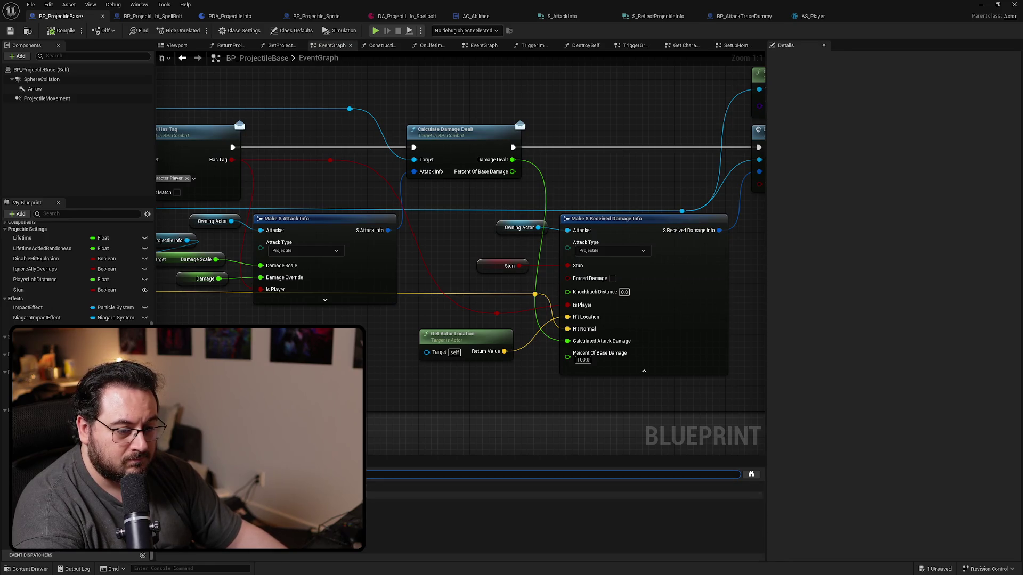
left_click(563, 510)
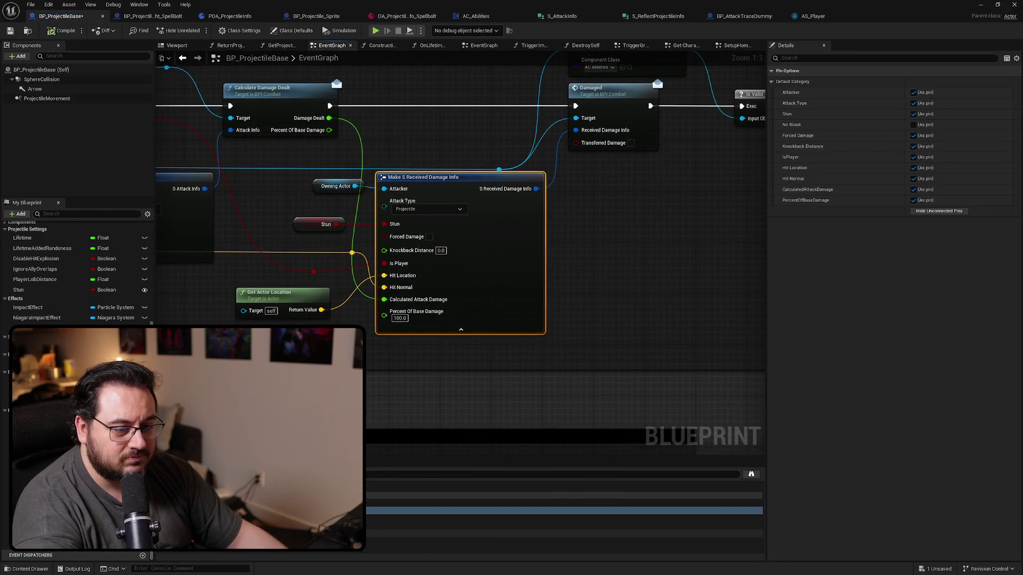
left_click(564, 526)
left_click(563, 532)
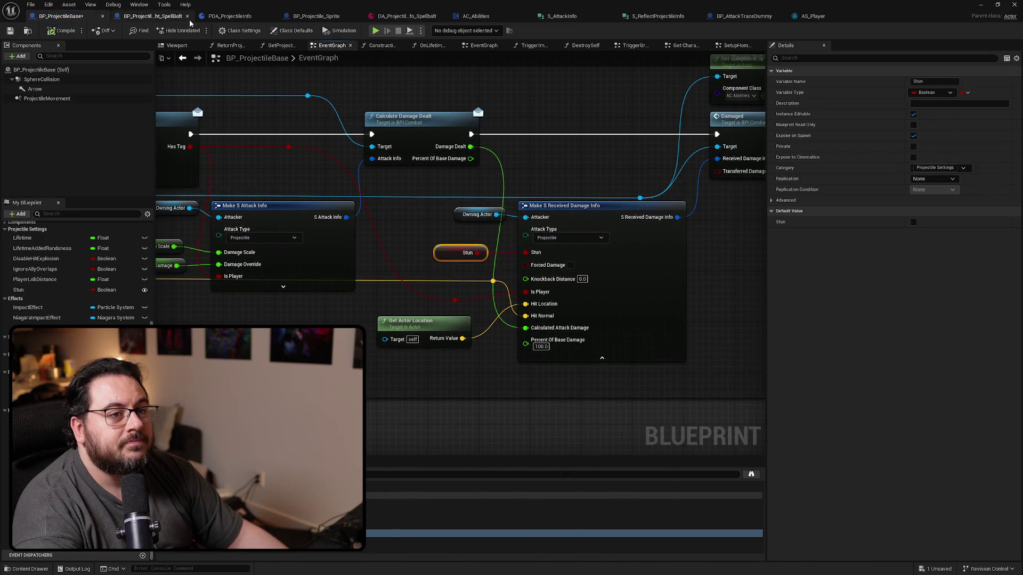
Refresh the SpawnActor BP Projectile Base node in AC_Abilities so its error clears and the Stun pin appears
left_click(471, 22)
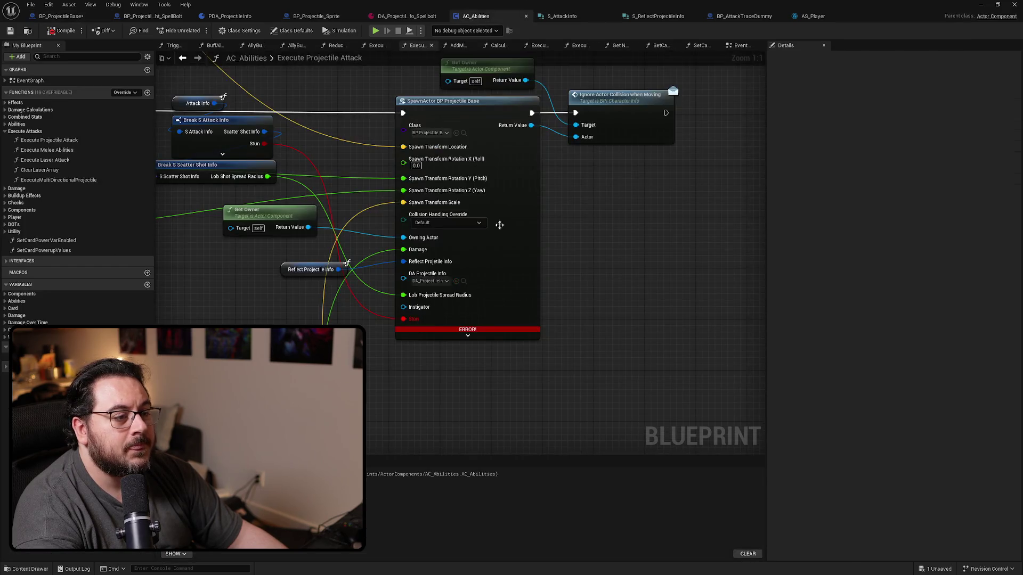
right_click(499, 271)
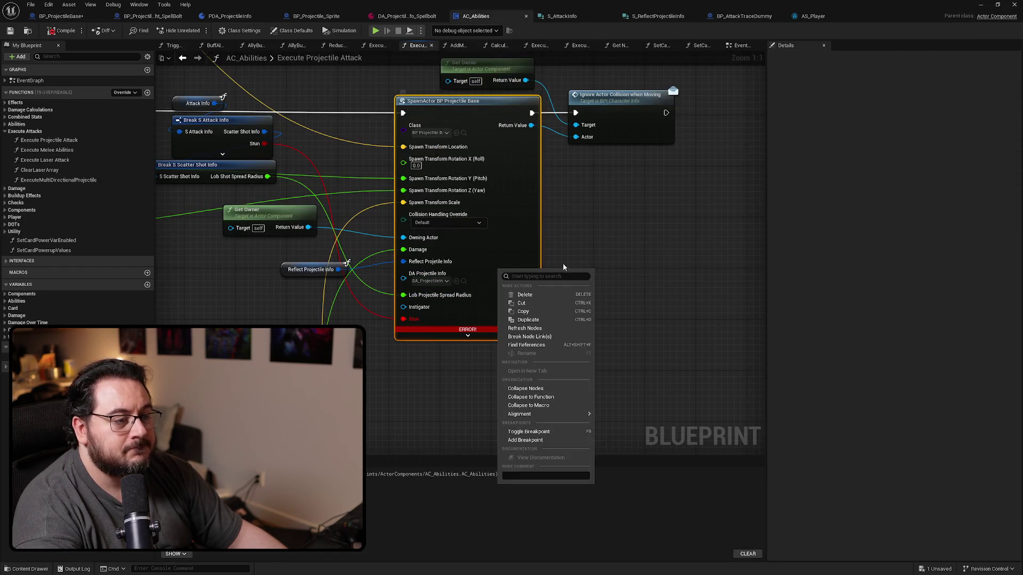
left_click(538, 328)
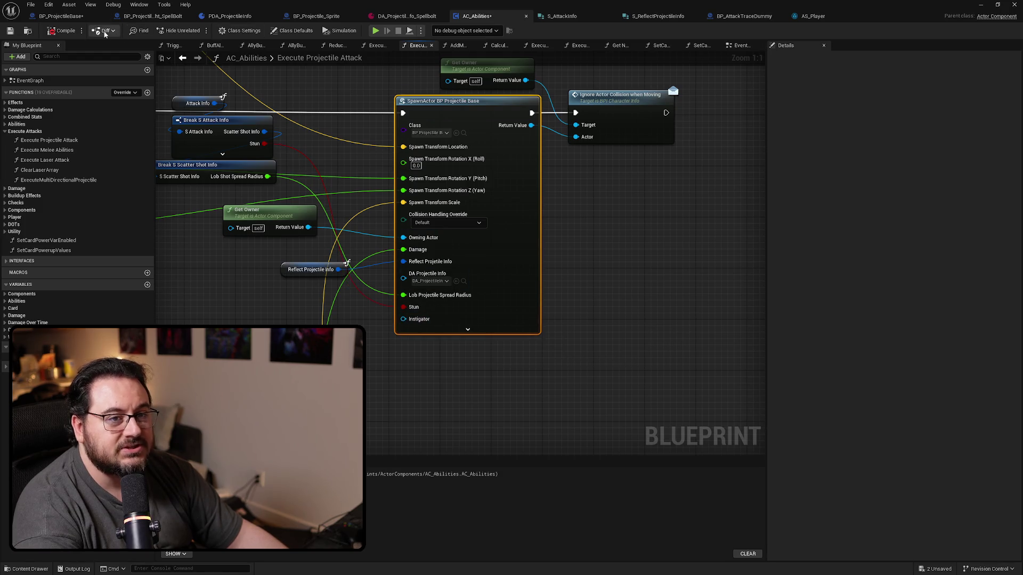
left_click(229, 16)
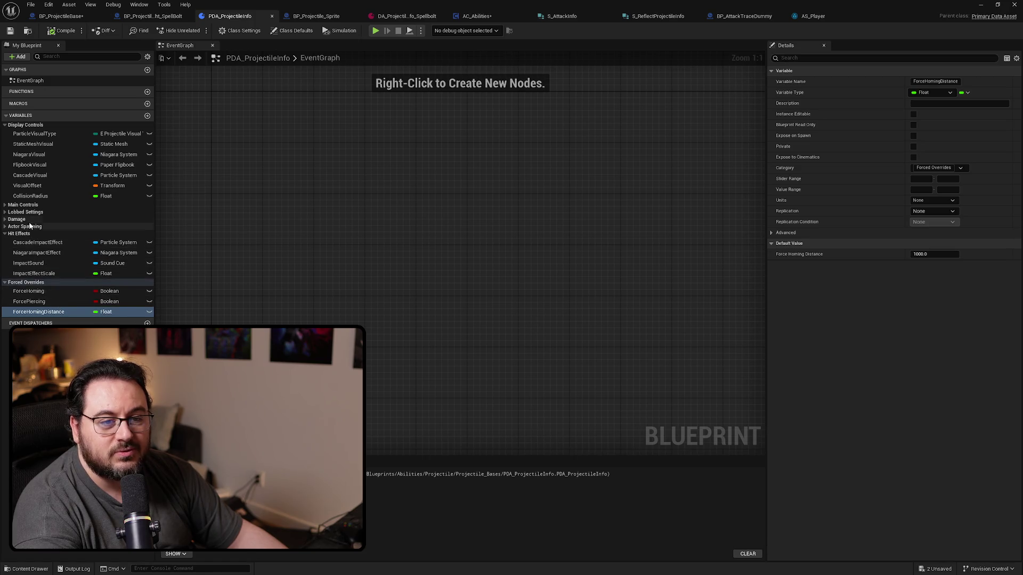
Delete Stun from PDA_ProjectileInfo's Damage variables, leaving Damage Scale and Explosion Damage Radius
left_click(5, 205)
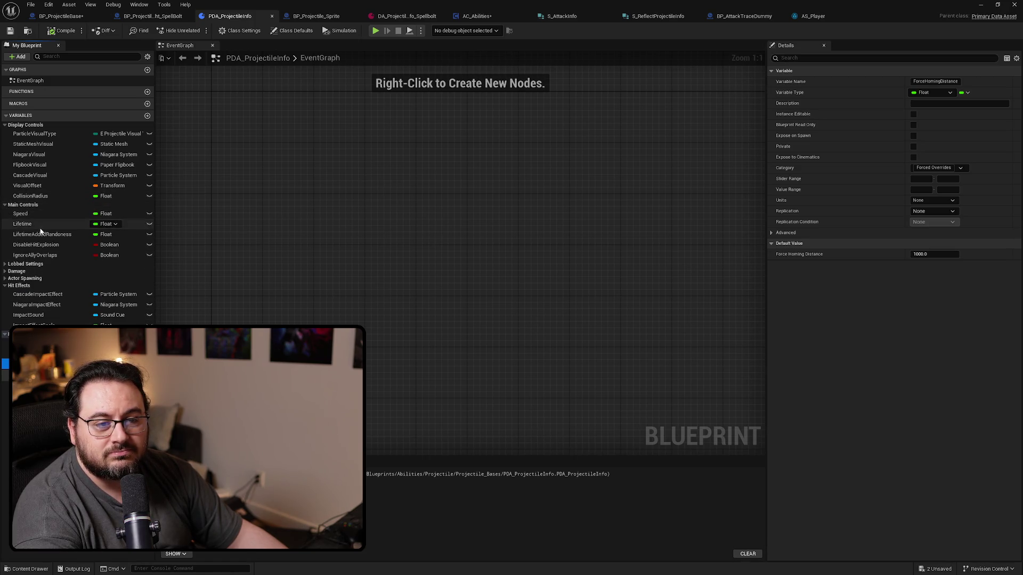
left_click(6, 271)
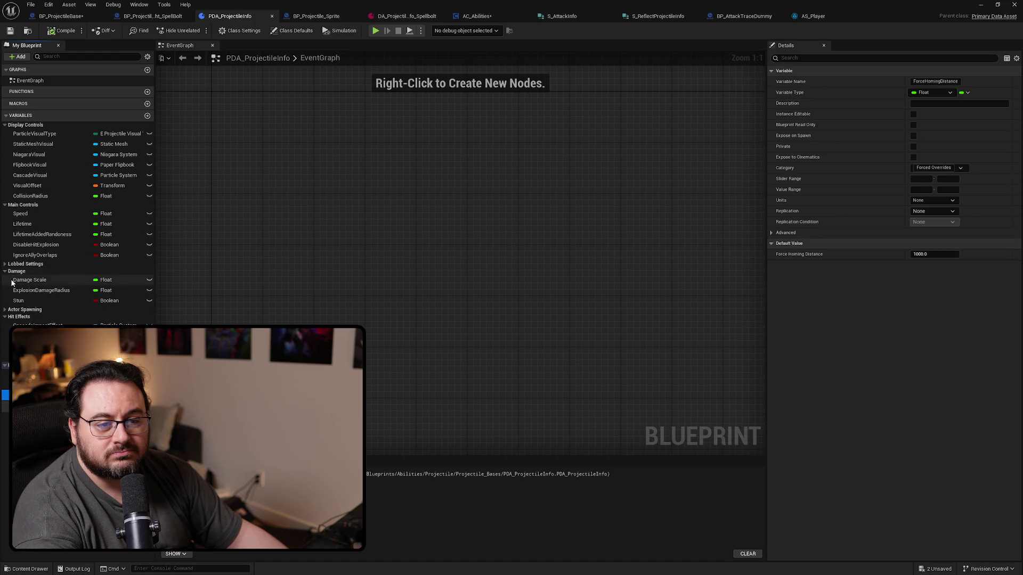
left_click(27, 298)
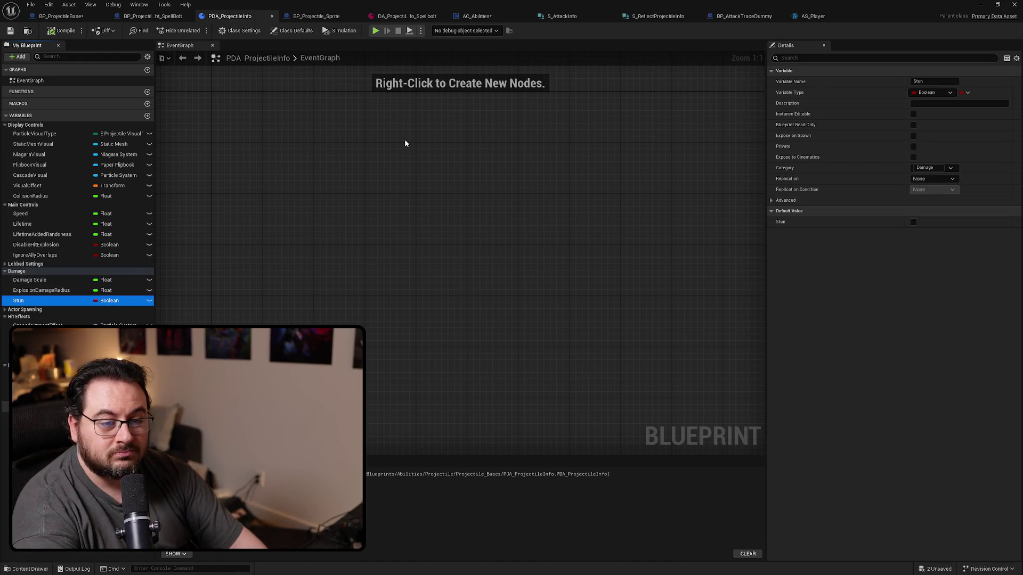
key("Delete")
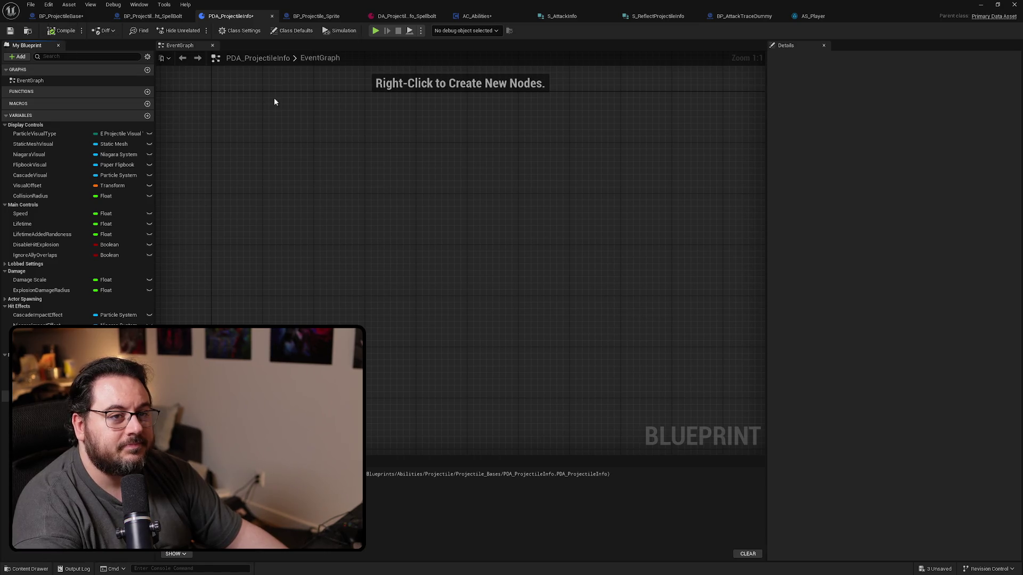
Back in BP_ProjectileBase, bring the Do Once chain feeding Spawn Actor on Hit or Death into view
left_click(66, 18)
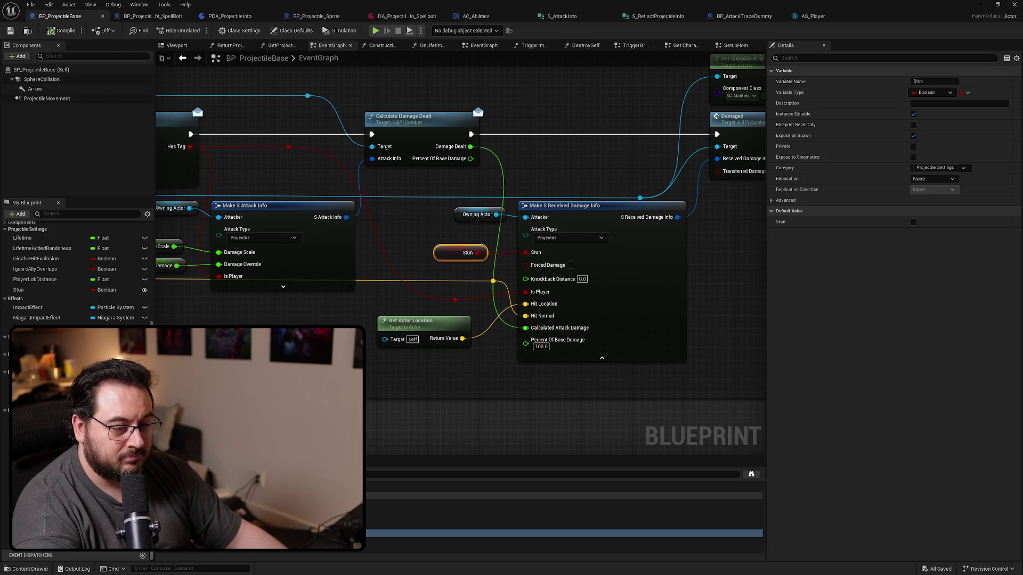
scroll(749, 216, "down", 4)
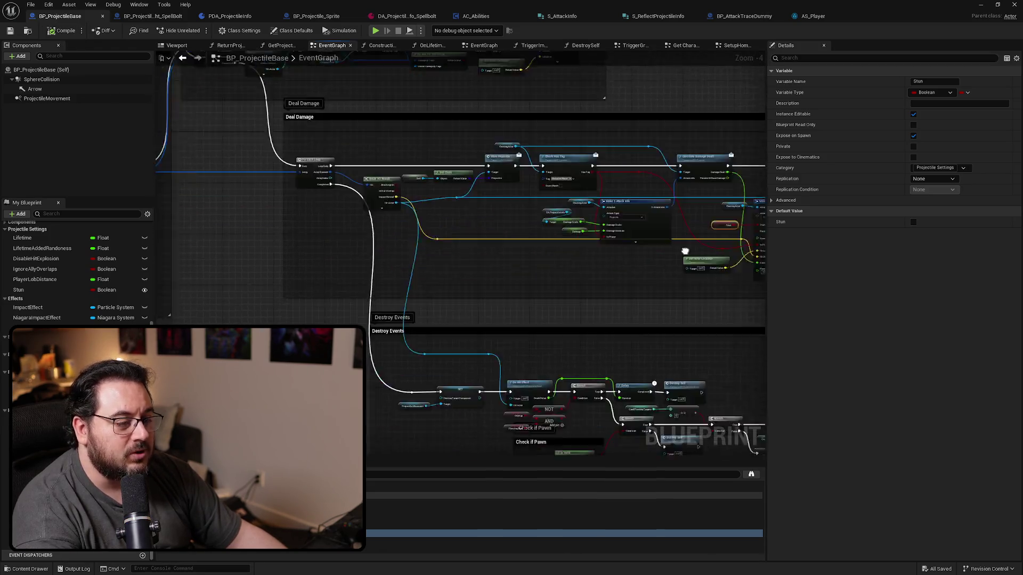
scroll(749, 217, "down", 2)
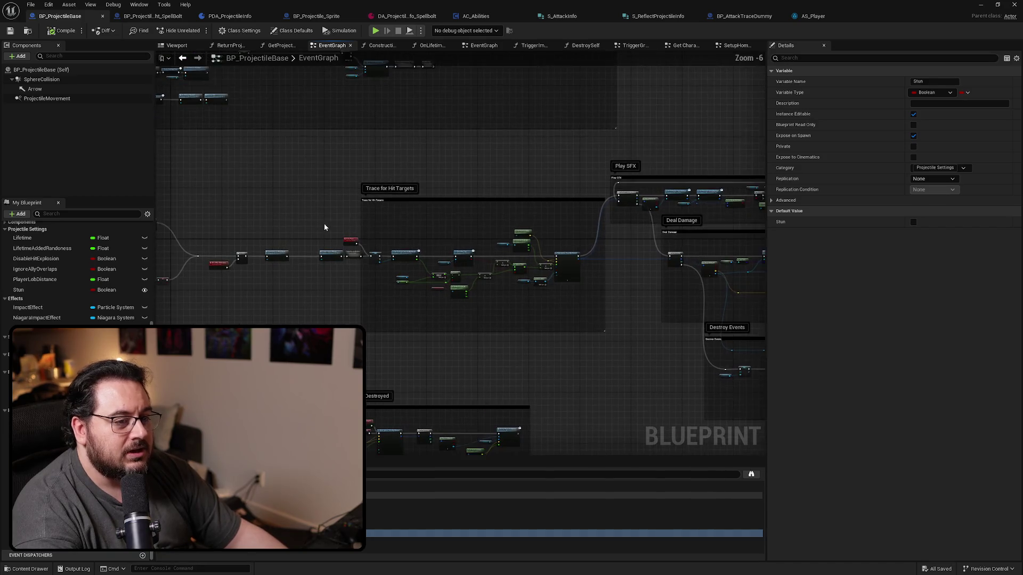
scroll(516, 203, "up", 3)
mouse_move(616, 223)
left_mouse_down()
mouse_move(382, 203)
mouse_move(249, 213)
left_mouse_up()
scroll(380, 281, "up", 3)
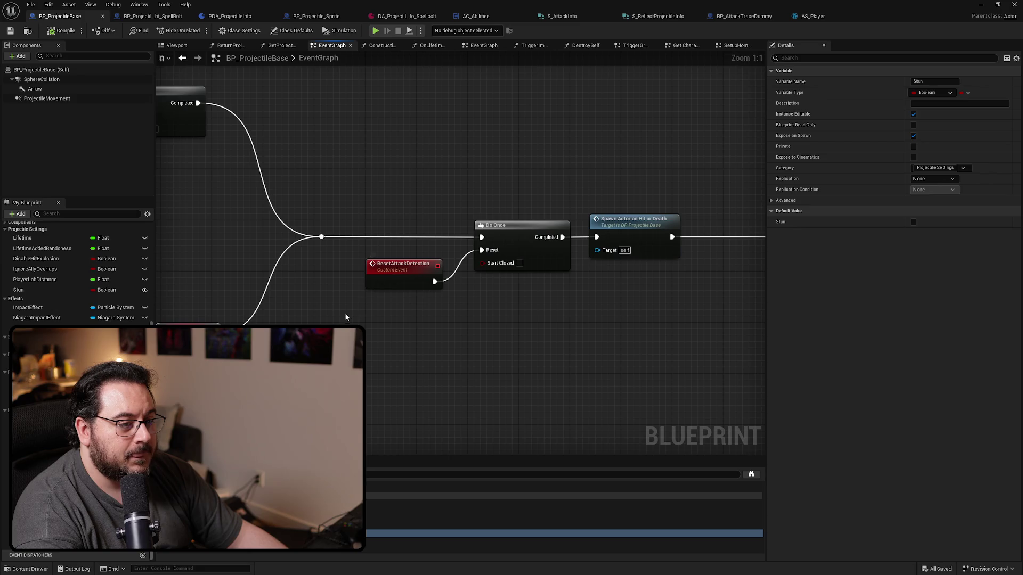
scroll(423, 318, "down", 5)
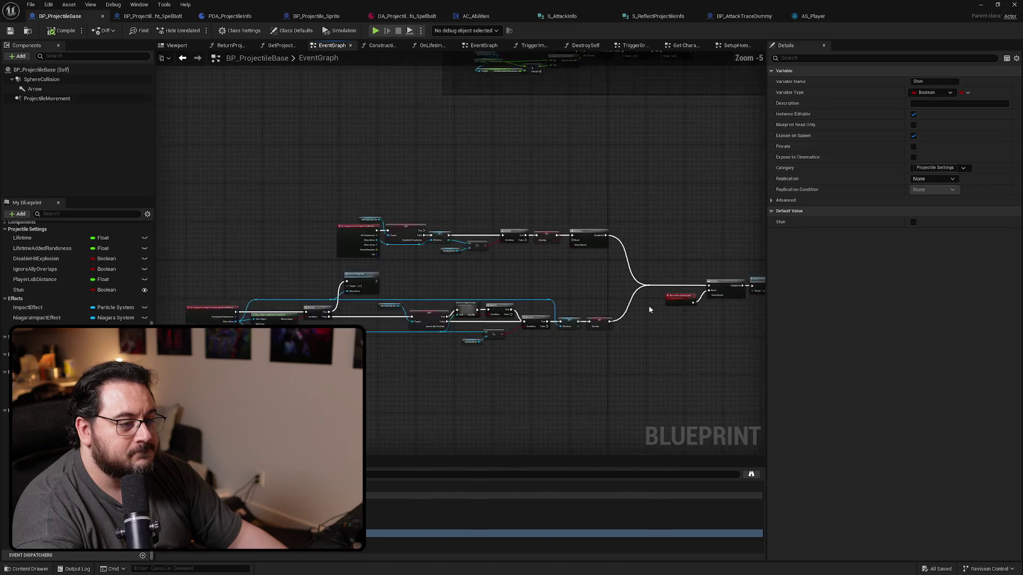
scroll(465, 231, "up", 4)
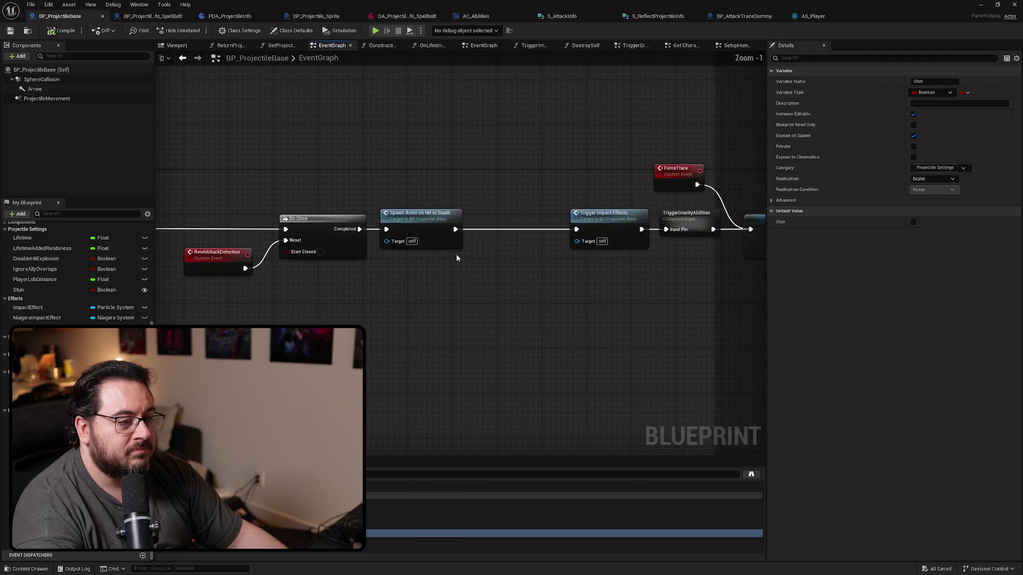
Nudge the Spawn Actor on Hit or Death node slightly right to line it up
left_click_drag(373, 213, 384, 213)
left_click(566, 267)
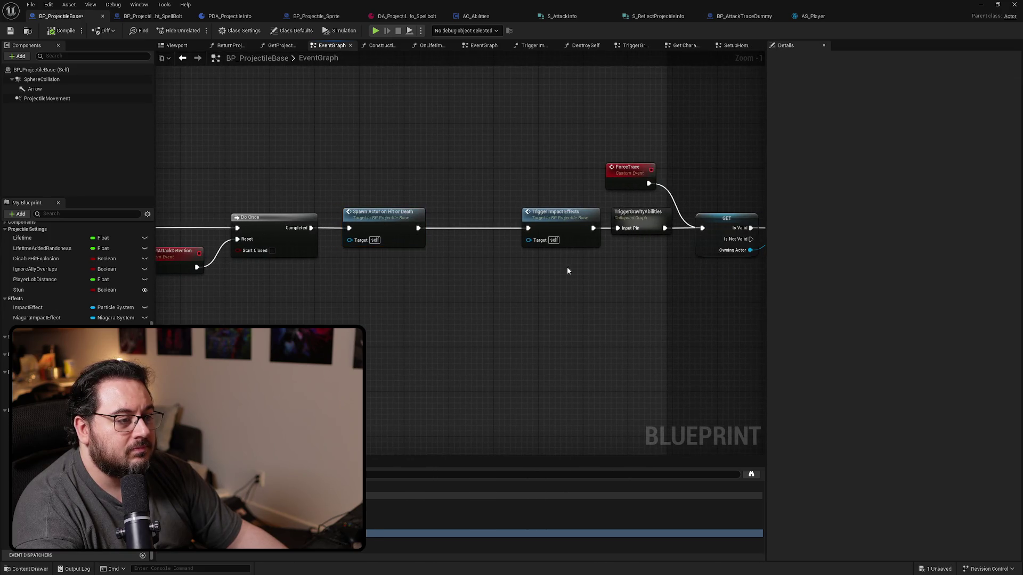
left_click(439, 241)
left_click(473, 268)
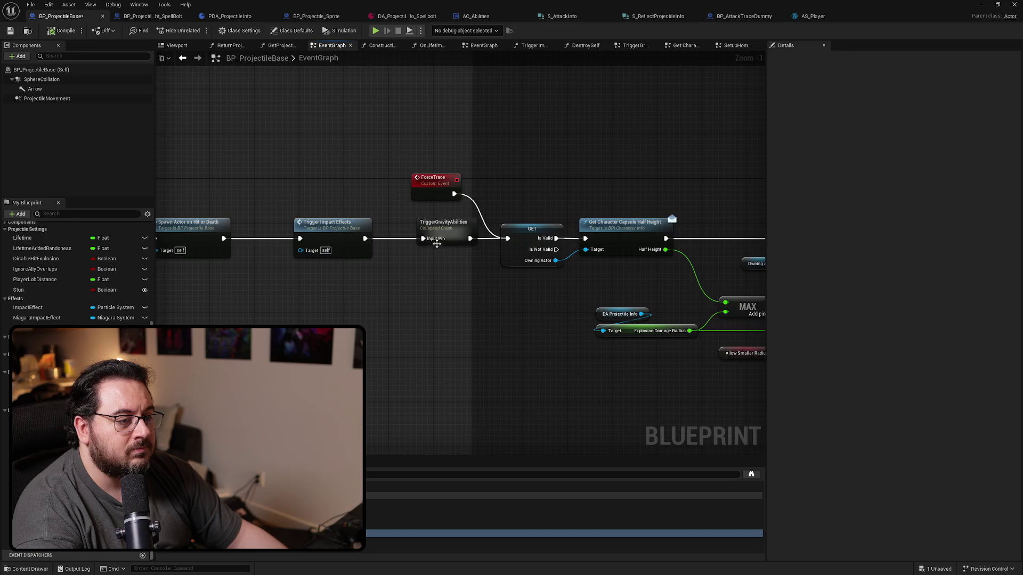
left_click(417, 230)
left_click(354, 227)
Look over the Check Has Tag, Select and Multi Sphere trace nodes down to the Play SFX and Deal Damage groups
mouse_move(376, 267)
left_mouse_down()
mouse_move(267, 278)
mouse_move(759, 282)
mouse_move(370, 244)
mouse_move(755, 279)
mouse_move(639, 298)
mouse_move(479, 256)
mouse_move(596, 251)
mouse_move(294, 251)
left_mouse_up()
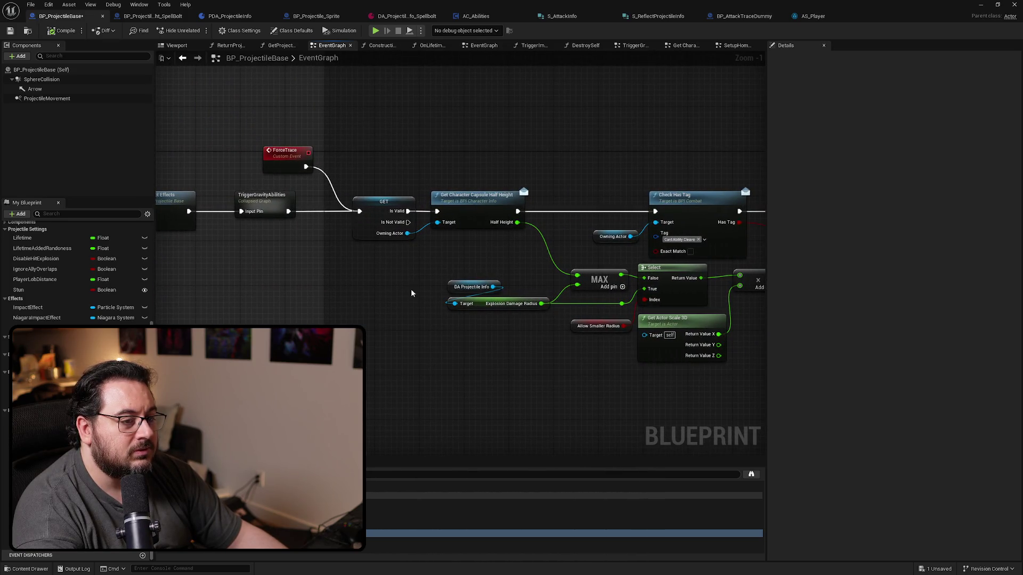
left_click_drag(568, 373, 230, 368)
scroll(425, 365, "down", 2)
mouse_move(427, 368)
left_mouse_down()
mouse_move(401, 351)
mouse_move(454, 301)
mouse_move(392, 344)
mouse_move(191, 344)
mouse_move(231, 194)
left_mouse_up()
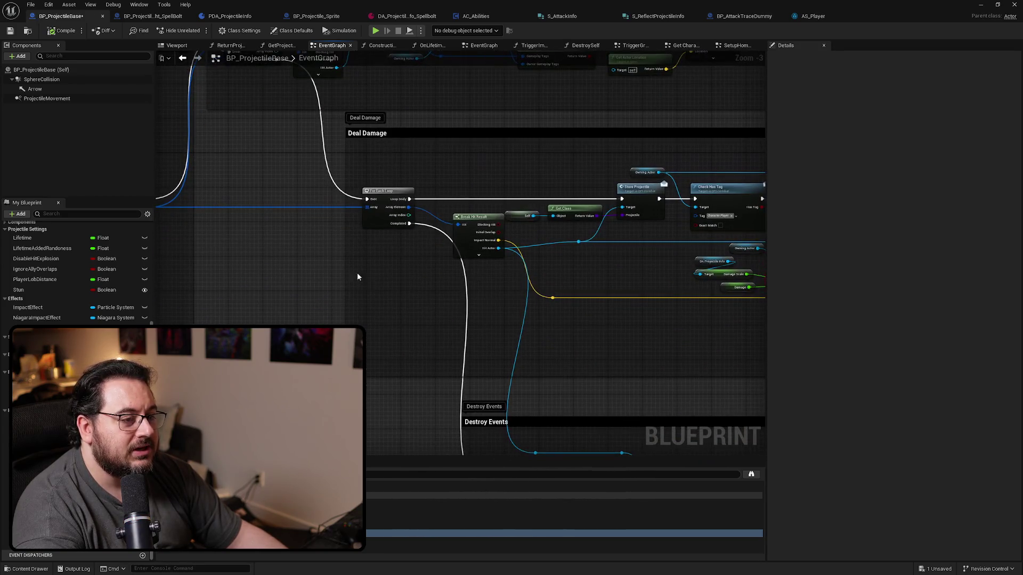
Shift the Do Not Hit Self Check node slightly left and undo an accidental Deal Damage group move
left_click_drag(356, 276, 366, 321)
scroll(413, 201, "up", 3)
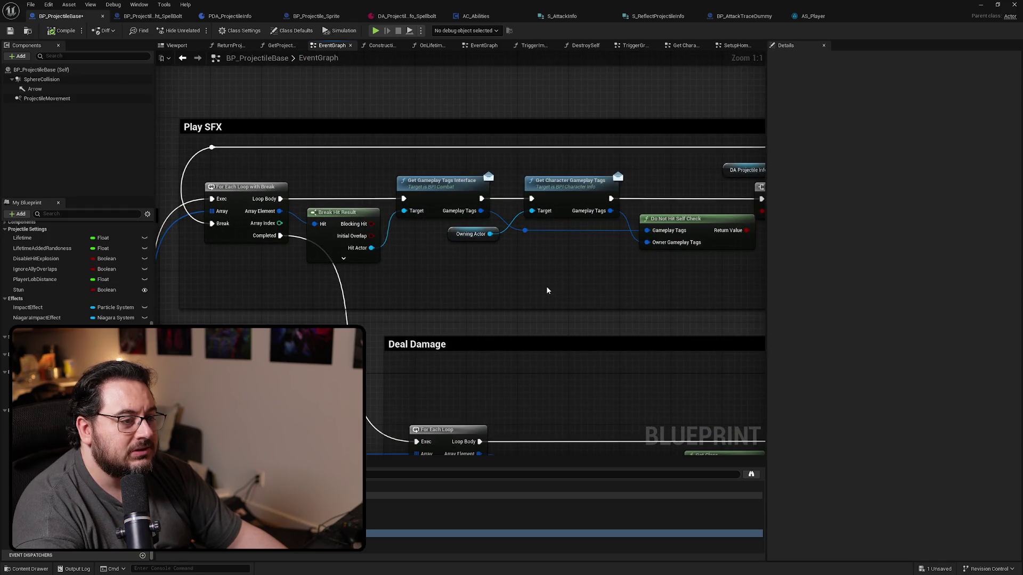
left_click_drag(547, 290, 450, 279)
left_click(606, 214)
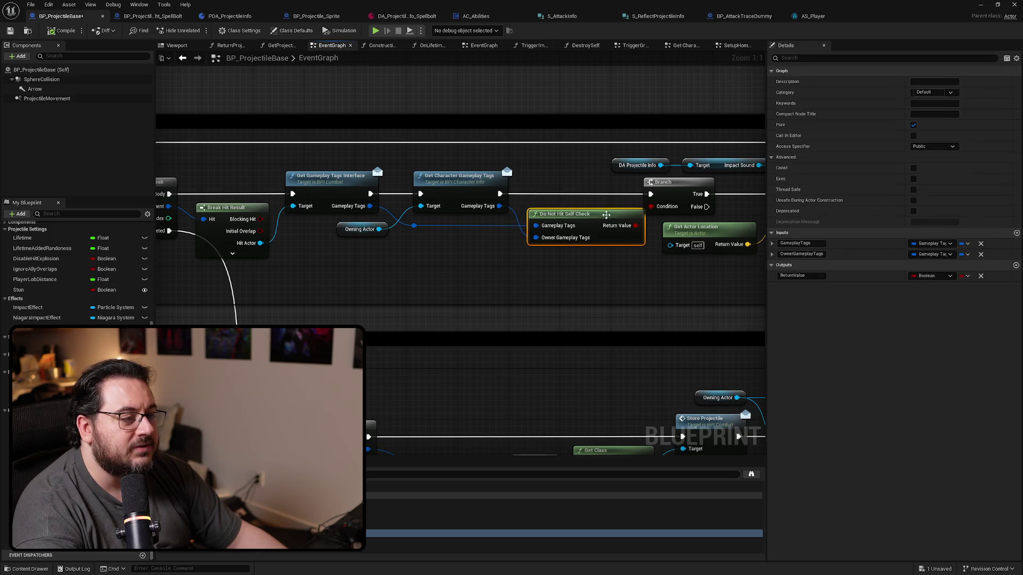
left_click_drag(606, 214, 599, 214)
left_click_drag(549, 339, 574, 166)
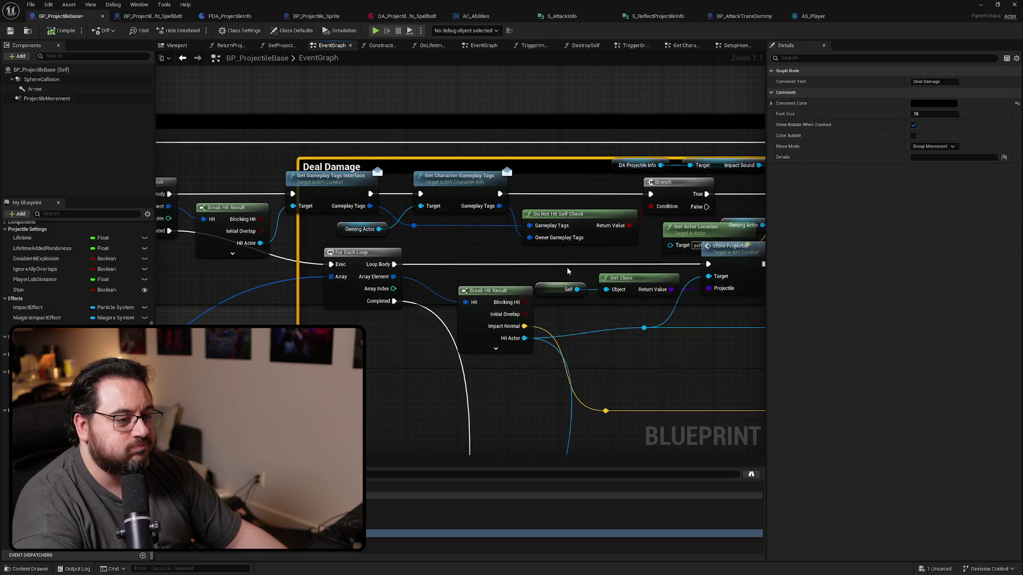
key("ctrl+z")
Move the tag check, Branch and Play Sound at Location nodes up into the Play SFX group
left_click_drag(560, 280, 388, 155)
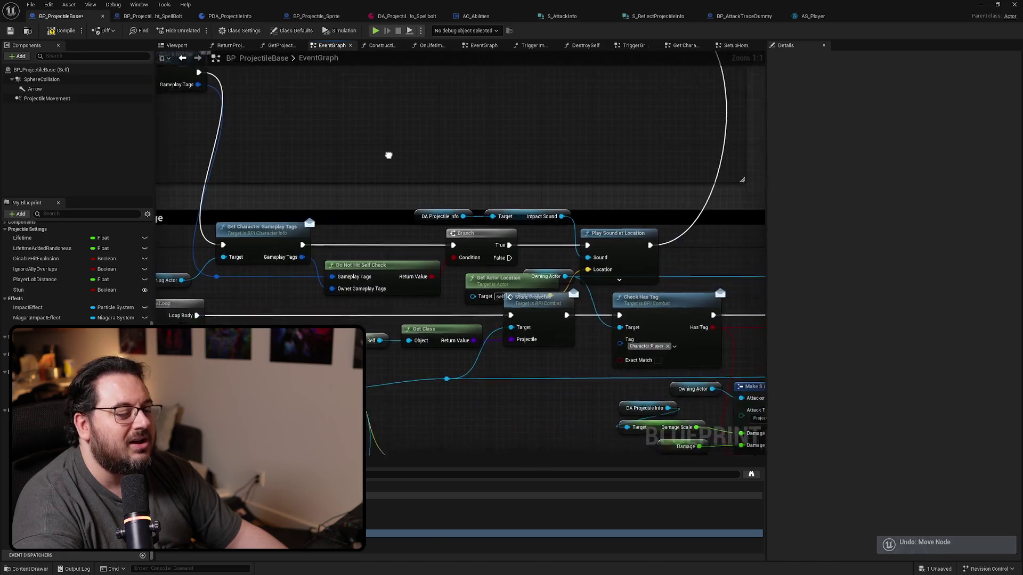
scroll(477, 192, "down", 1)
left_click_drag(477, 192, 598, 210)
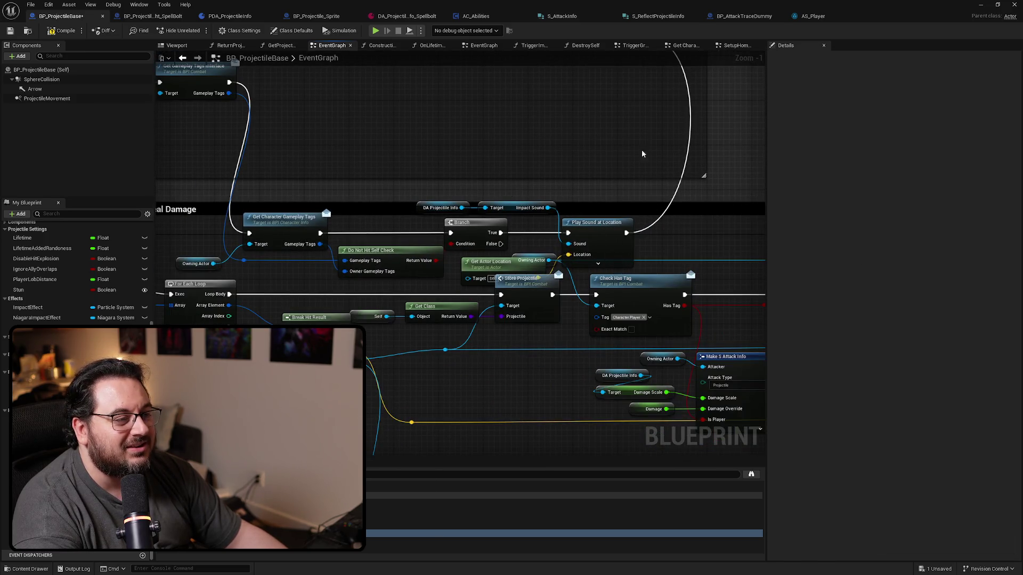
mouse_move(643, 138)
left_mouse_down()
mouse_move(407, 269)
mouse_move(197, 269)
left_mouse_up()
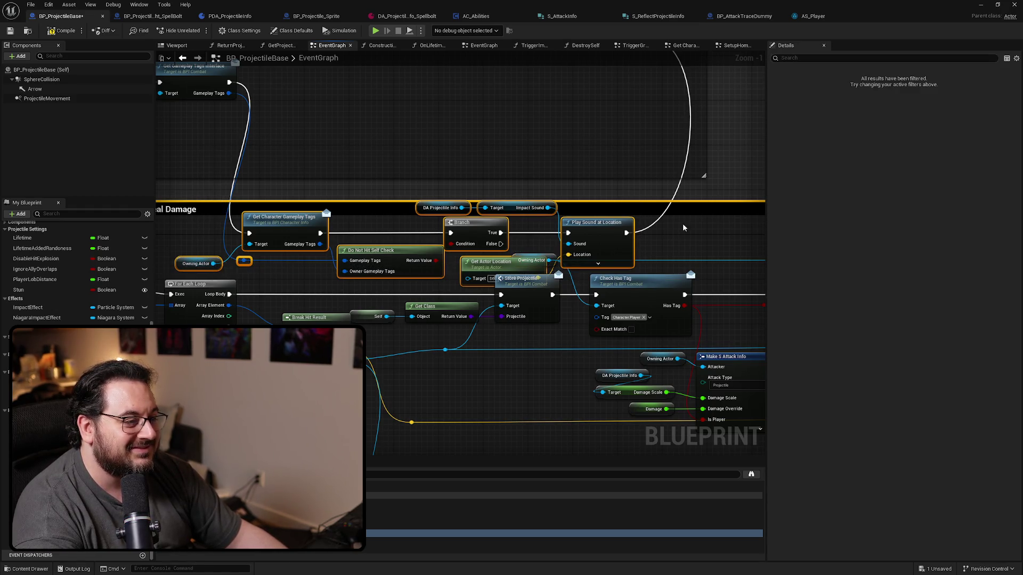
scroll(651, 306, "down", 2)
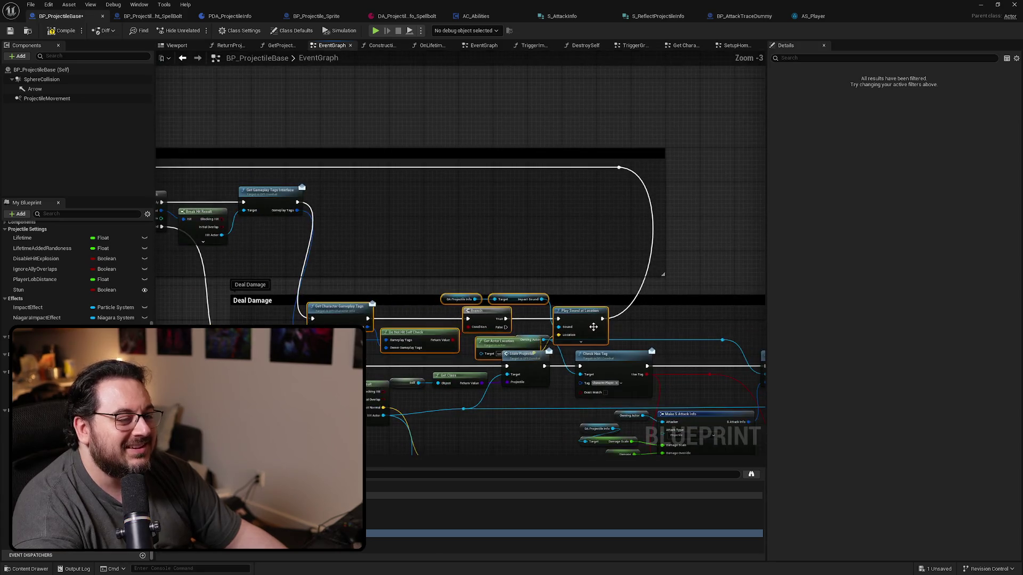
mouse_move(592, 327)
left_mouse_down()
mouse_move(618, 305)
mouse_move(606, 214)
left_mouse_up()
left_click(503, 276)
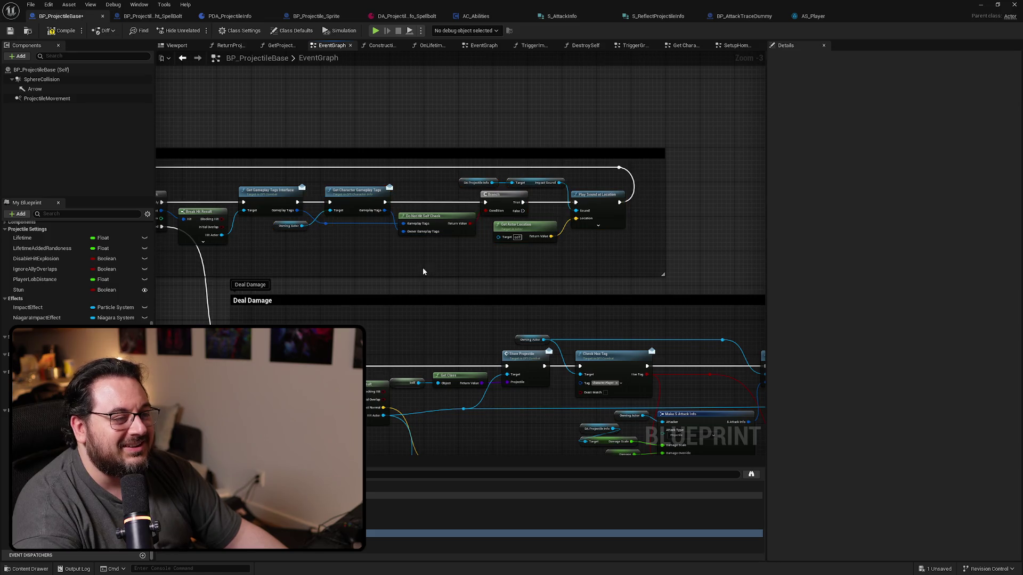
left_click_drag(423, 270, 498, 261)
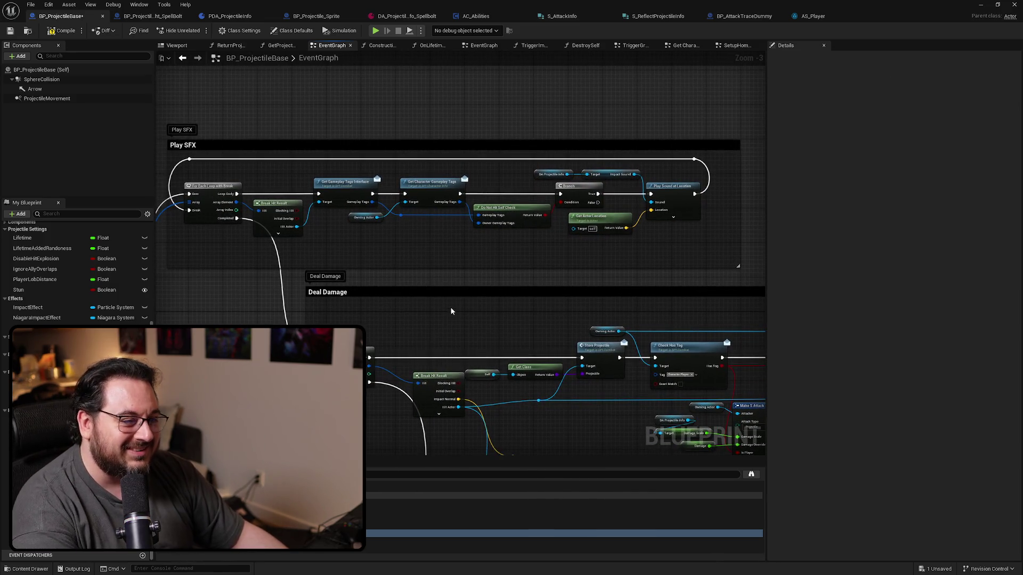
mouse_move(468, 285)
left_mouse_down()
mouse_move(542, 191)
mouse_move(521, 199)
mouse_move(682, 233)
left_mouse_up()
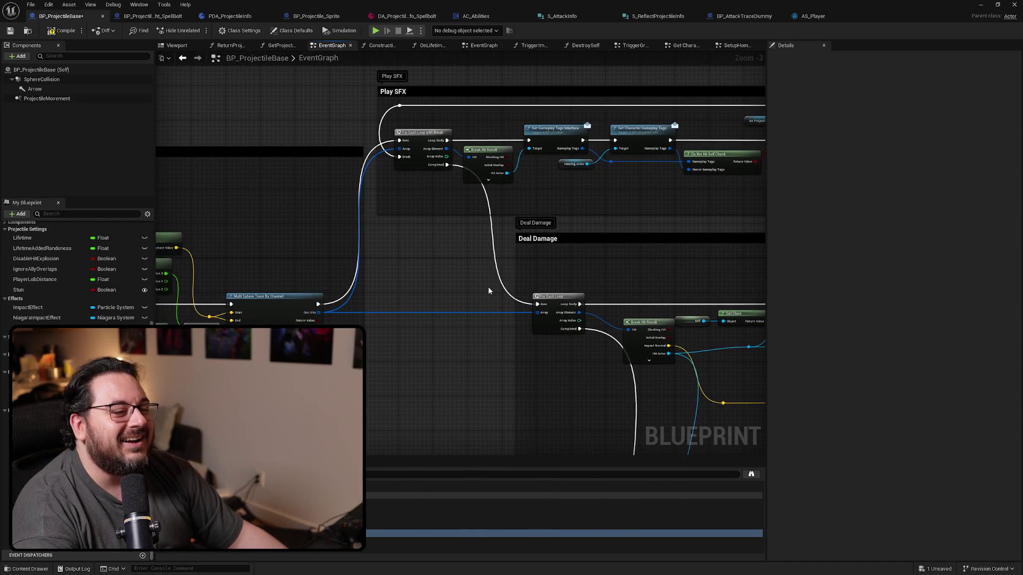
mouse_move(417, 283)
left_mouse_down()
mouse_move(541, 277)
mouse_move(413, 309)
mouse_move(487, 331)
mouse_move(676, 219)
left_mouse_up()
scroll(676, 219, "down", 3)
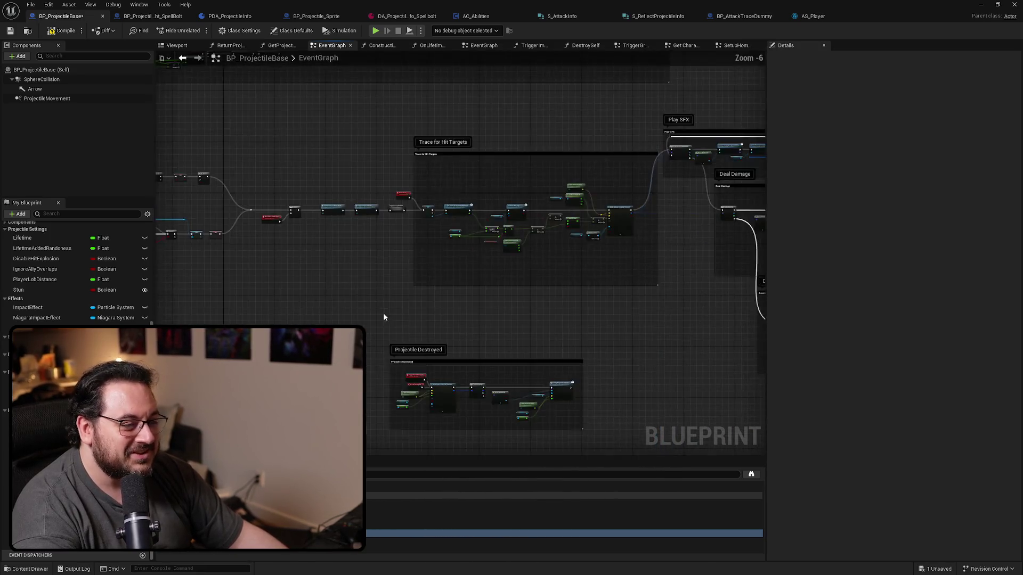
mouse_move(383, 318)
left_mouse_down()
mouse_move(674, 249)
mouse_move(634, 270)
mouse_move(486, 256)
mouse_move(127, 339)
left_mouse_up()
scroll(592, 209, "up", 4)
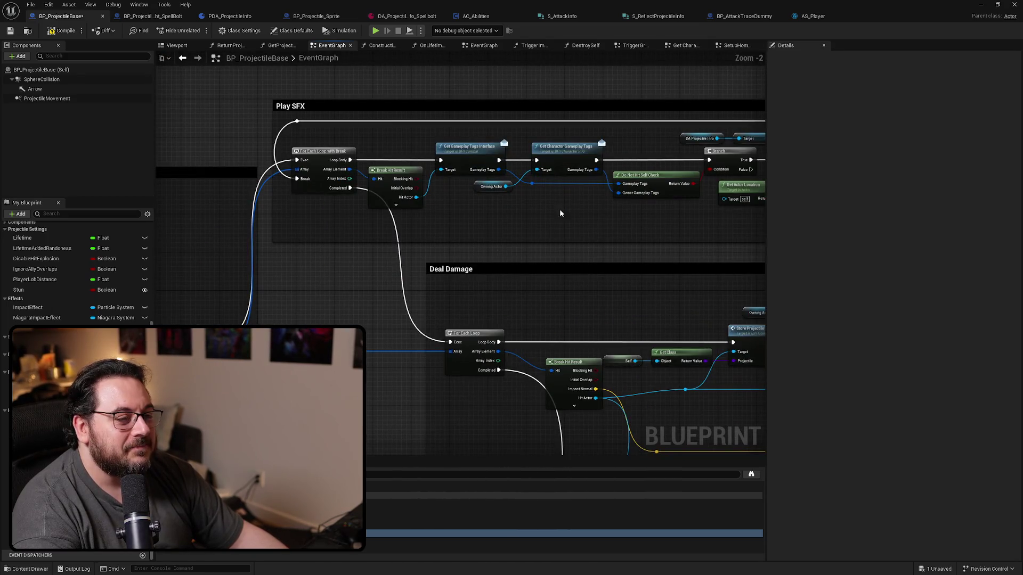
left_click_drag(593, 209, 491, 225)
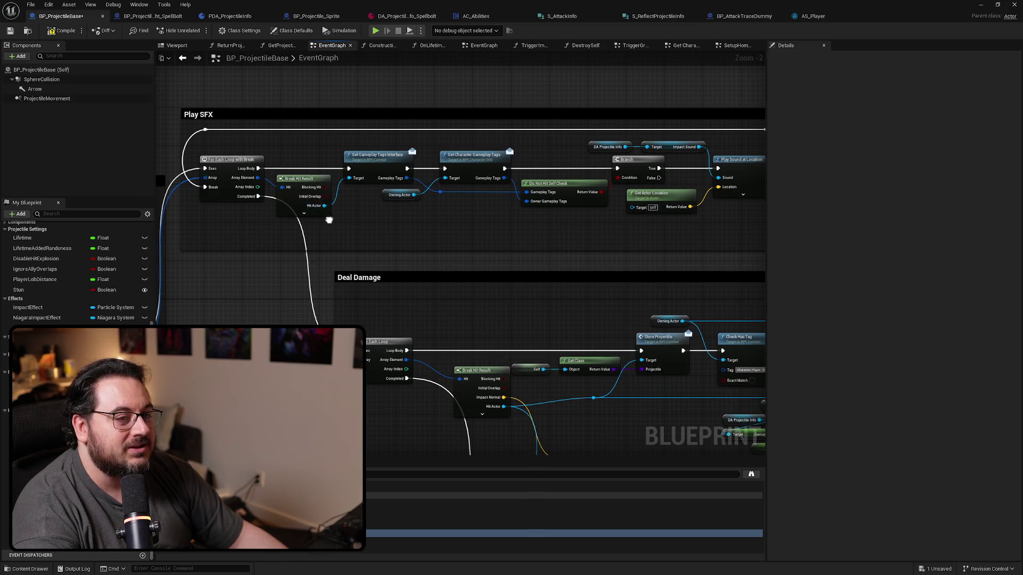
mouse_move(331, 221)
left_mouse_down()
mouse_move(703, 175)
mouse_move(716, 164)
left_mouse_up()
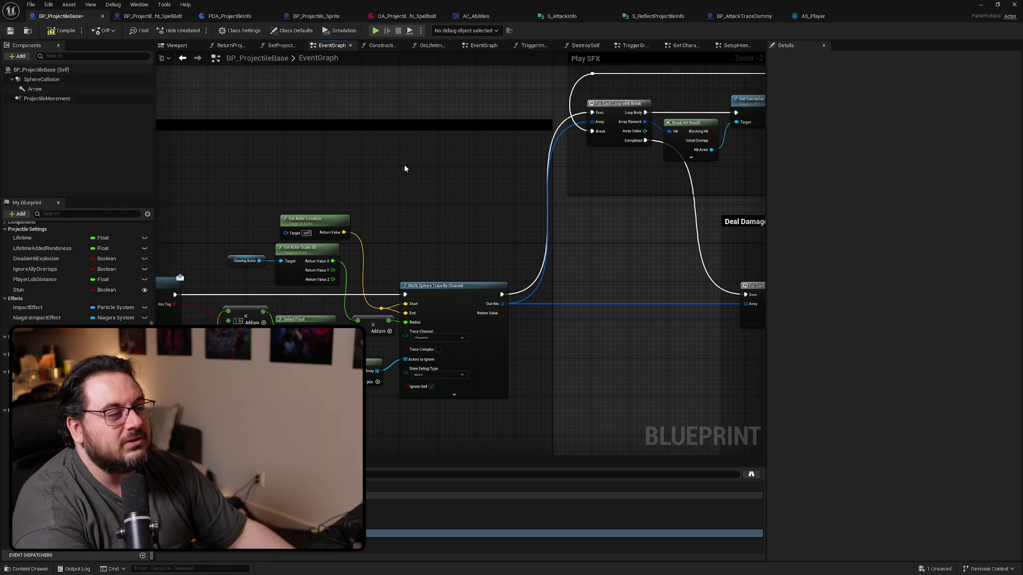
Nudge the Play SFX Branch node slightly right to line up with Play Sound at Location
scroll(510, 187, "up", 1)
scroll(556, 217, "up", 1)
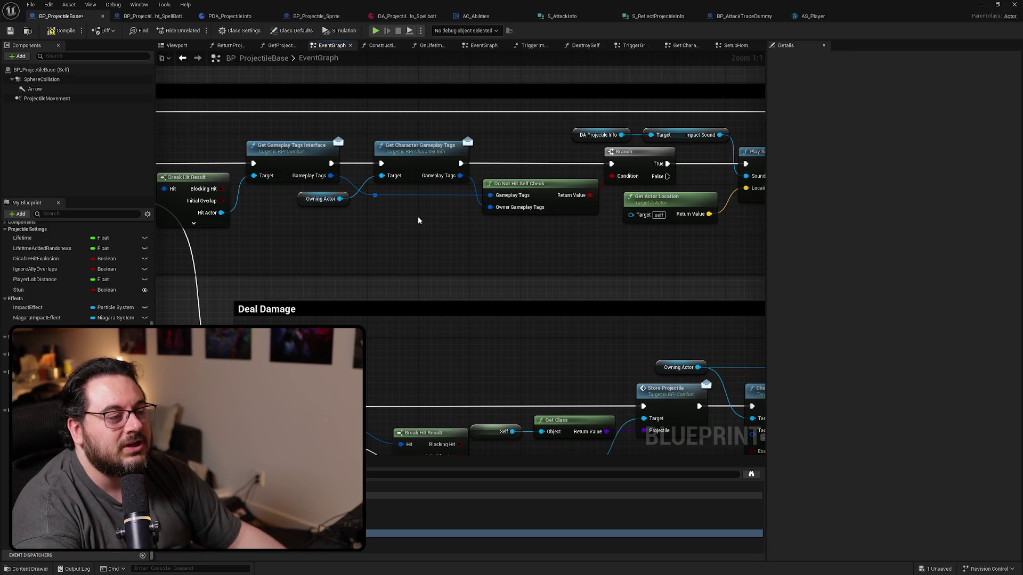
left_click_drag(418, 220, 344, 250)
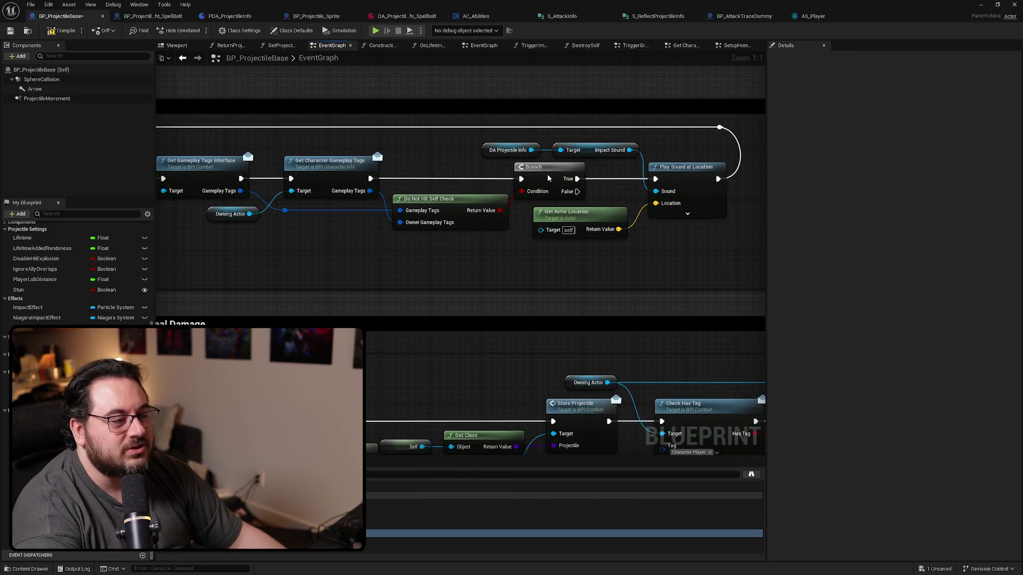
left_click_drag(548, 177, 554, 177)
left_click(567, 263)
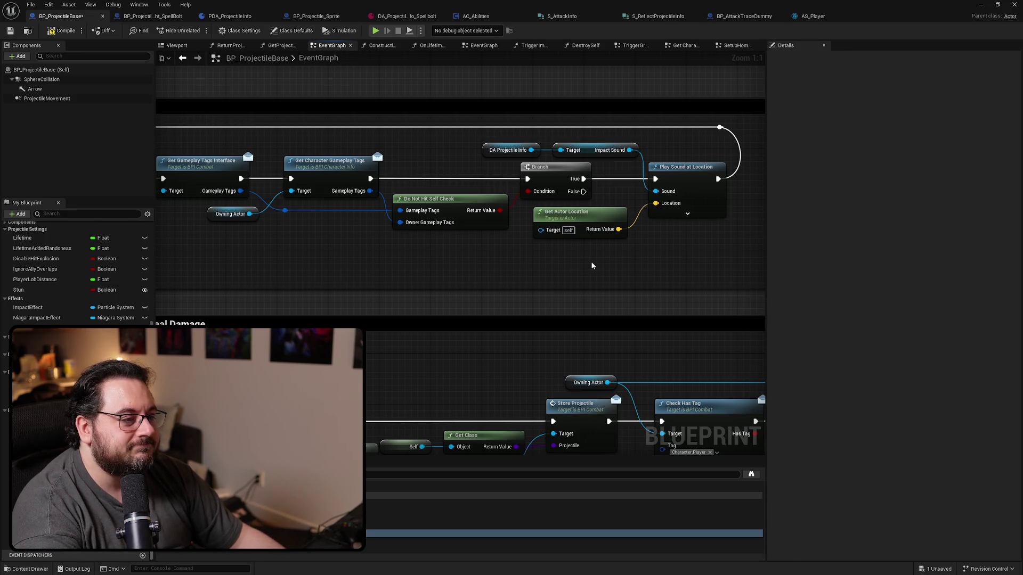
Survey the Play SFX loop nodes, then the Deal Damage and Destroy Events groups
scroll(534, 261, "down", 2)
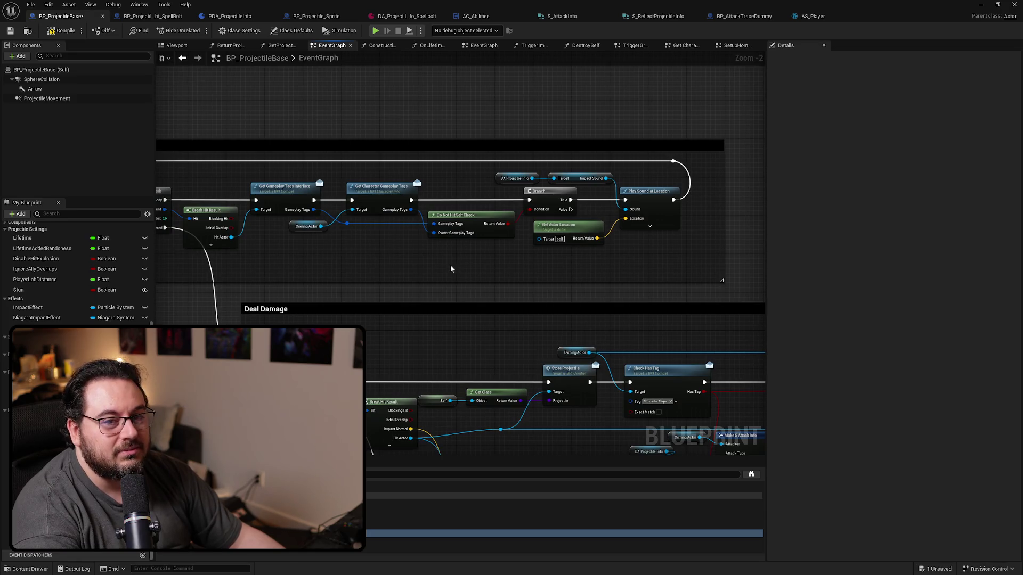
left_click_drag(452, 261, 582, 238)
mouse_move(281, 236)
left_mouse_down()
mouse_move(422, 218)
mouse_move(310, 224)
mouse_move(257, 220)
mouse_move(261, 212)
left_mouse_up()
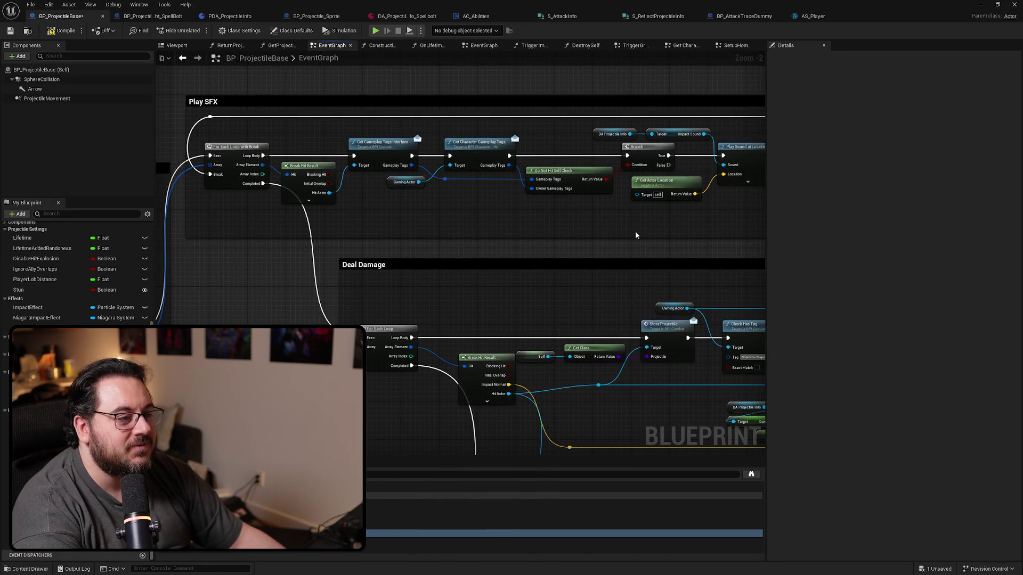
left_click_drag(635, 235, 572, 240)
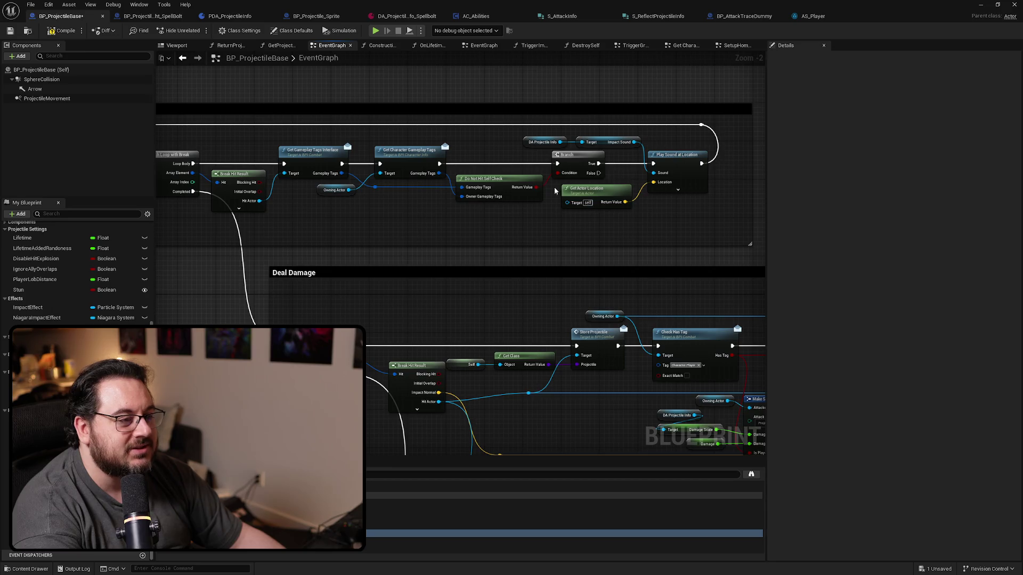
scroll(320, 149, "down", 2)
mouse_move(290, 245)
left_mouse_down()
mouse_move(458, 199)
mouse_move(493, 207)
mouse_move(403, 192)
mouse_move(234, 194)
mouse_move(434, 60)
mouse_move(391, 108)
mouse_move(384, 135)
mouse_move(277, 99)
mouse_move(397, 190)
mouse_move(287, 169)
mouse_move(289, 154)
mouse_move(334, 167)
mouse_move(395, 201)
mouse_move(535, 170)
mouse_move(621, 165)
mouse_move(303, 142)
mouse_move(354, 167)
left_mouse_up()
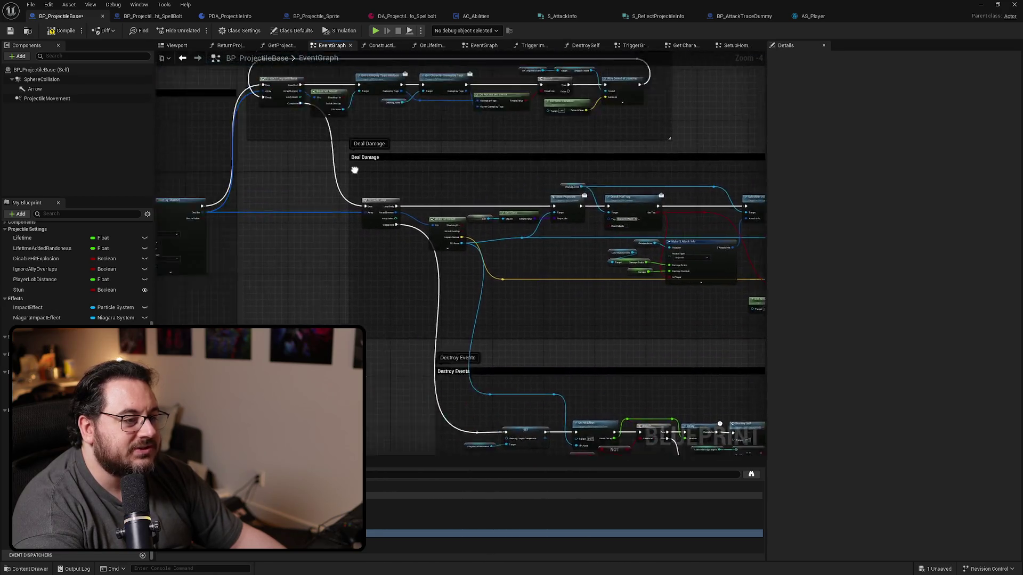
Insert a Sequence after the trace: Then 0 to Play SFX loop, Then 1 to Deal Damage loop, Then 2 to Destroy Events
scroll(354, 166, "up", 1)
scroll(505, 228, "up", 3)
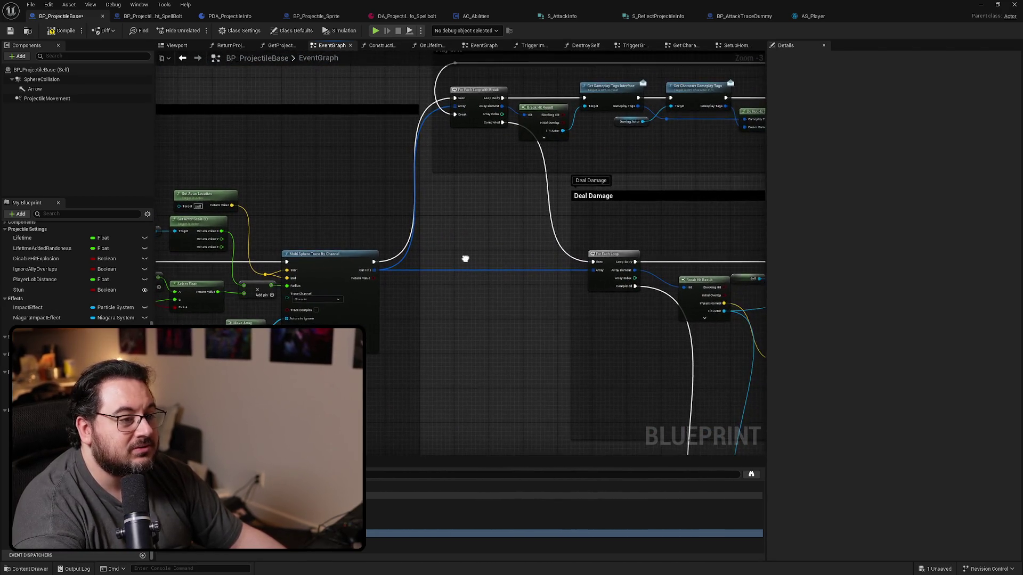
left_click(412, 211)
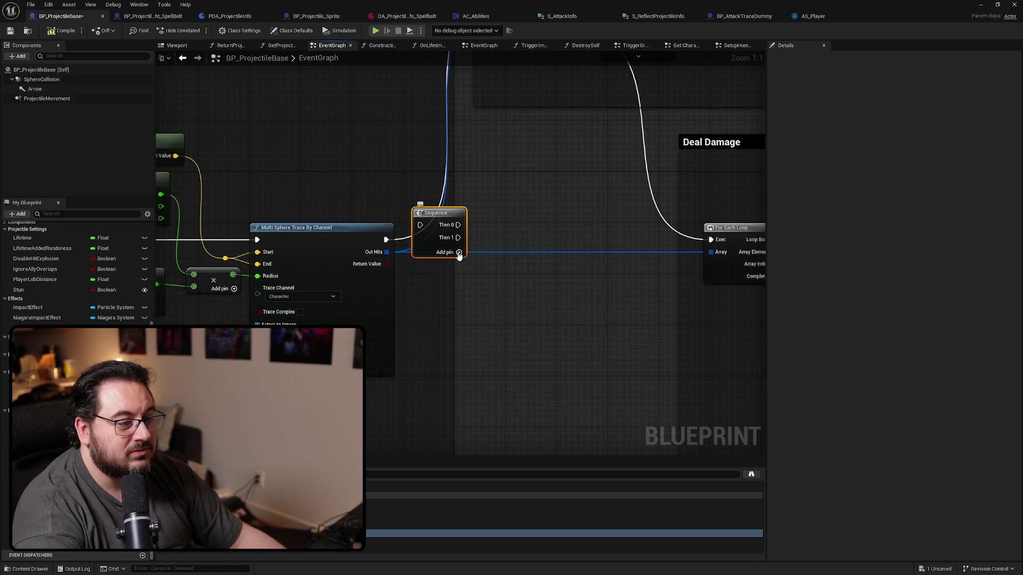
left_click_drag(393, 241, 420, 225)
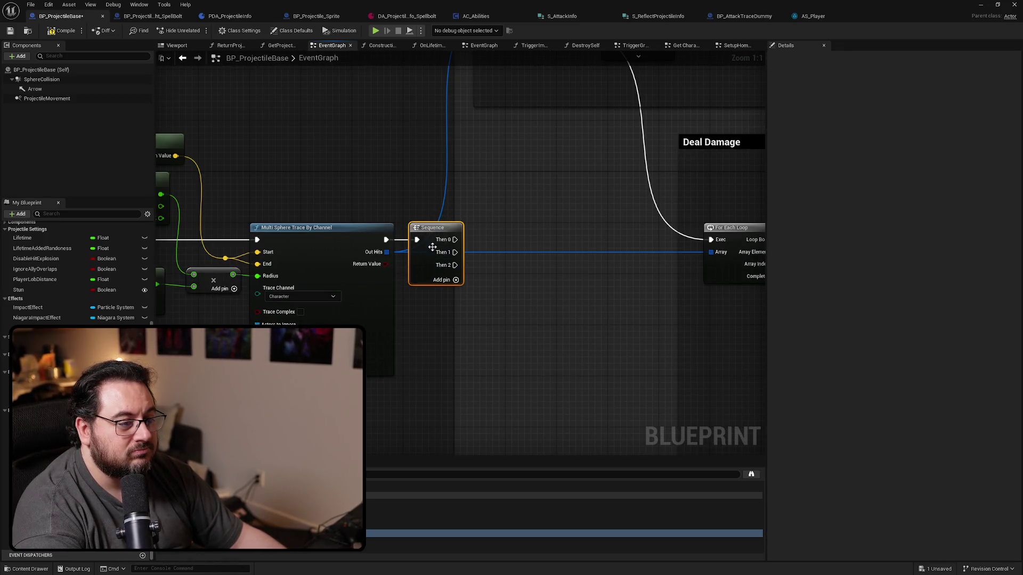
scroll(431, 303, "down", 3)
left_click_drag(397, 331, 436, 165)
scroll(360, 254, "up", 2)
left_click_drag(311, 237, 528, 226)
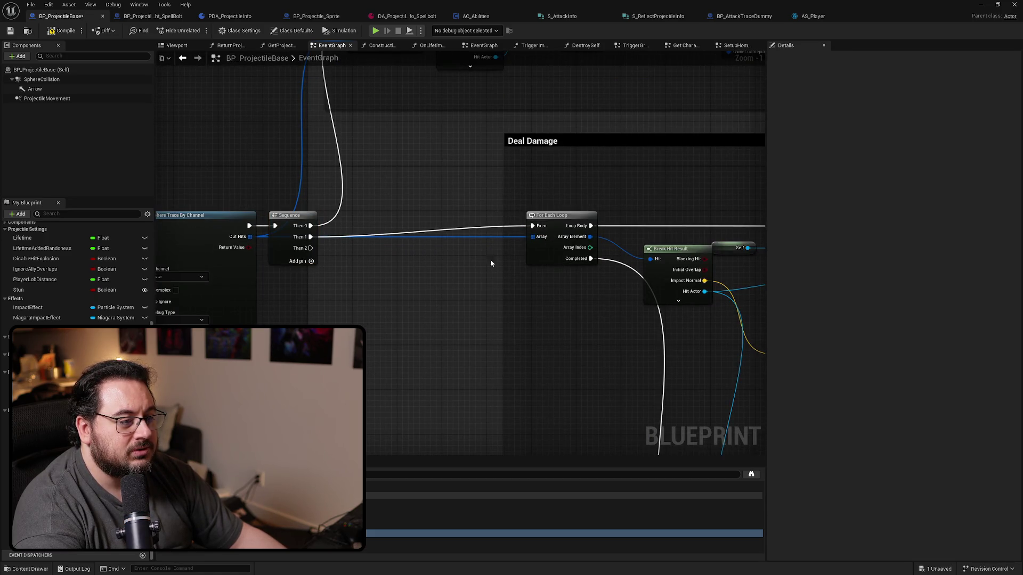
scroll(490, 263, "down", 2)
left_click_drag(496, 191, 285, 182)
Review the Destroy Events and Deal Damage groups, then undo the Sequence node and its connections
scroll(509, 249, "down", 2)
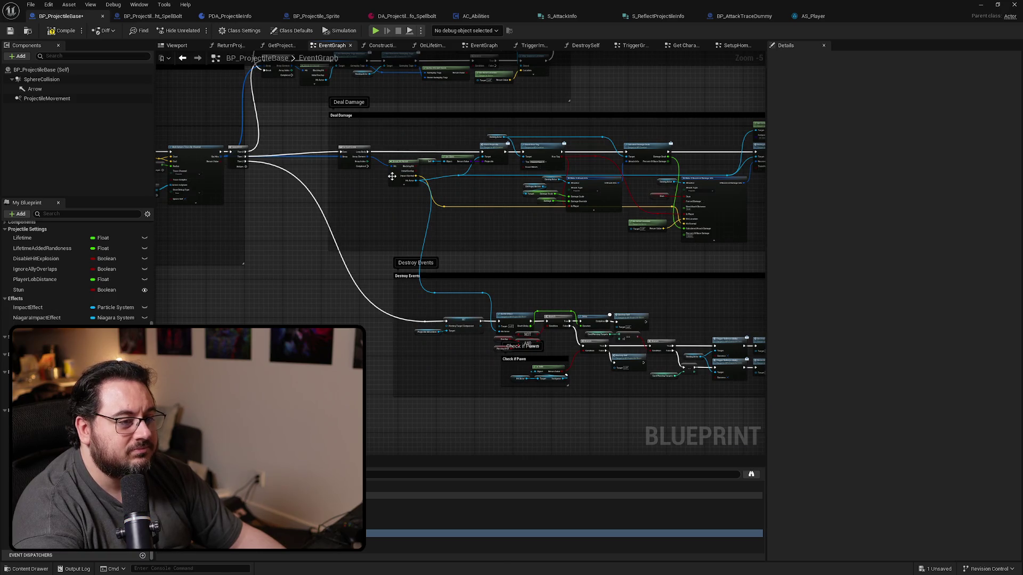
scroll(393, 179, "up", 1)
mouse_move(337, 187)
left_mouse_down()
mouse_move(475, 258)
mouse_move(430, 145)
left_mouse_up()
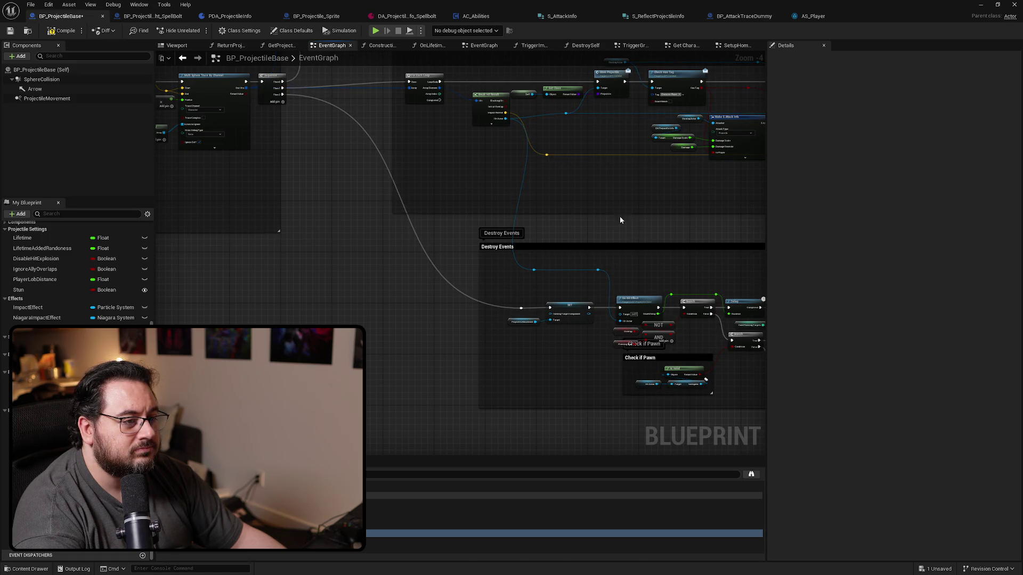
left_click_drag(582, 195, 411, 207)
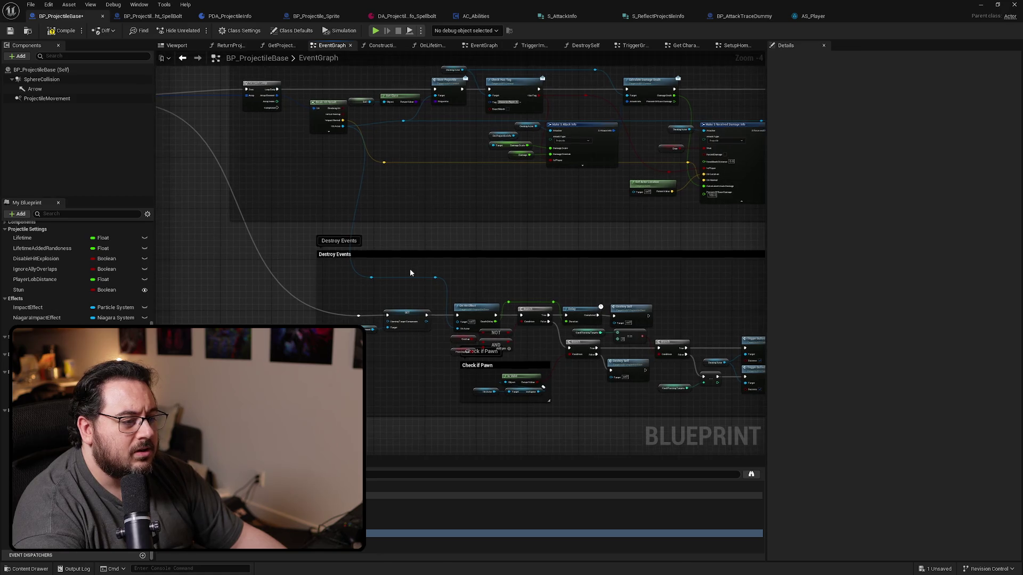
scroll(410, 277, "up", 3)
mouse_move(384, 168)
left_mouse_down()
mouse_move(461, 388)
mouse_move(564, 390)
mouse_move(466, 359)
left_mouse_up()
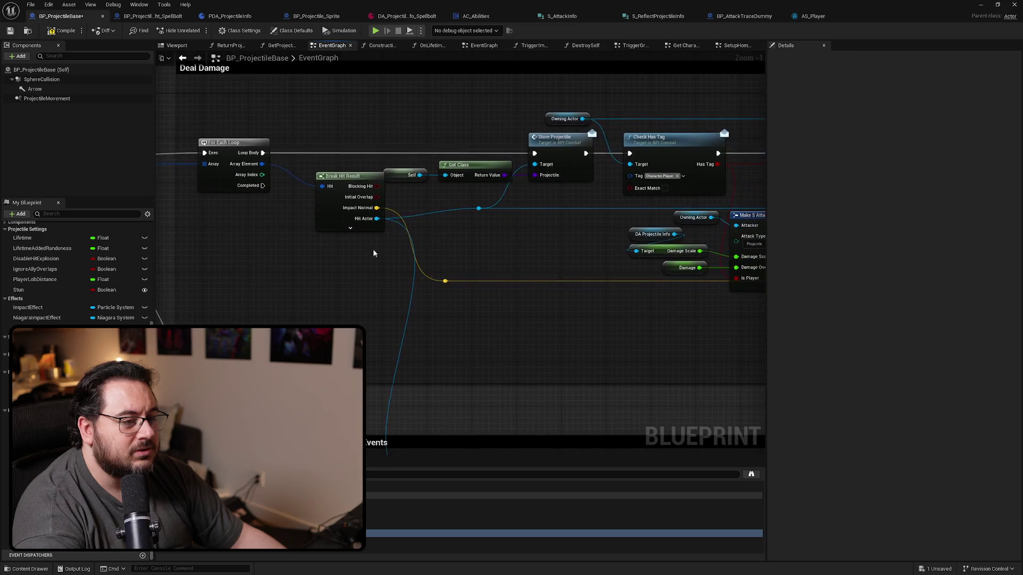
left_click_drag(375, 224, 79, 204)
left_click_drag(585, 240, 242, 259)
scroll(694, 226, "down", 3)
mouse_move(694, 226)
left_mouse_down()
mouse_move(730, 162)
mouse_move(675, 199)
left_mouse_up()
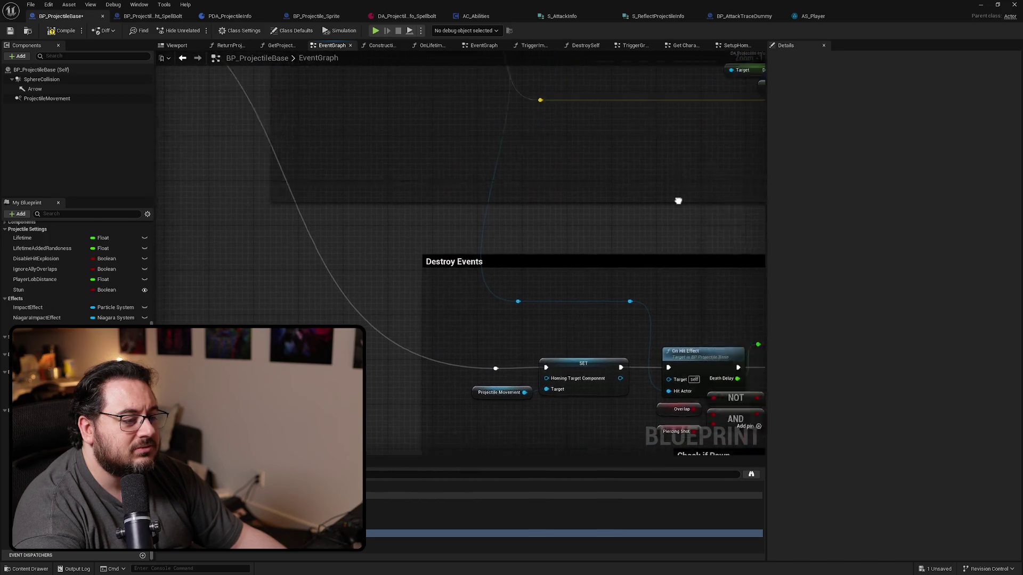
scroll(454, 284, "down", 1)
scroll(454, 284, "up", 3)
left_click_drag(454, 284, 563, 283)
key("ctrl+z")
key("ctrl+z")
key("ctrl+z")
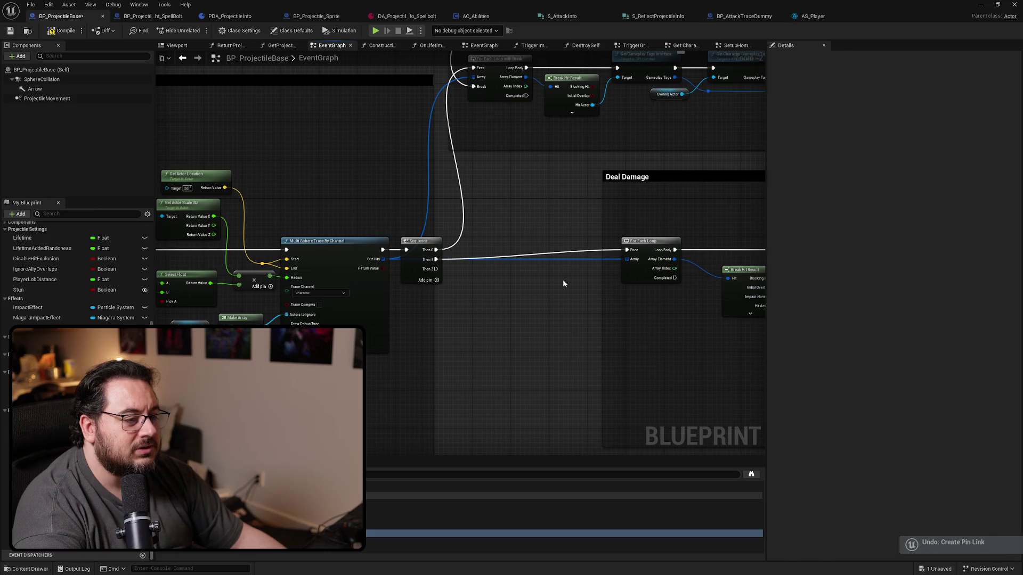
key("ctrl+z")
key("ctrl+z")
key("ctrl+z")
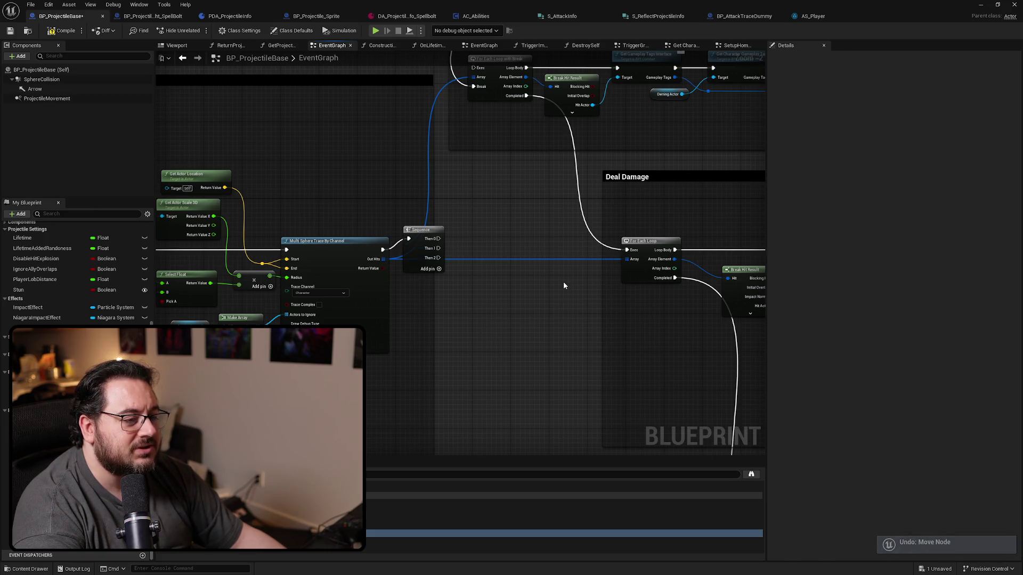
mouse_move(563, 282)
left_mouse_down()
mouse_move(529, 290)
mouse_move(326, 188)
left_mouse_up()
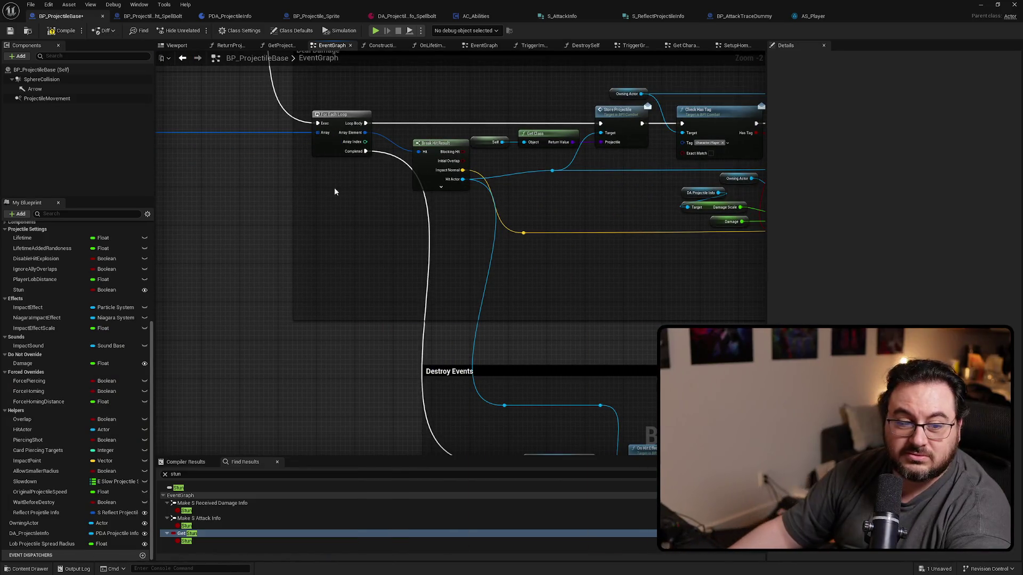
scroll(239, 114, "down", 2)
scroll(392, 161, "up", 2)
scroll(392, 161, "up", 2)
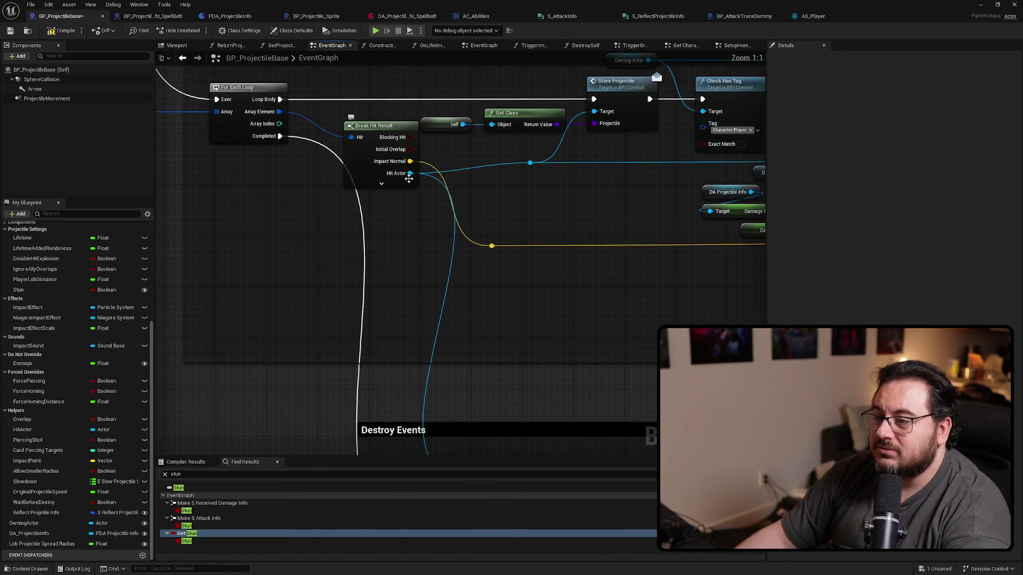
mouse_move(402, 175)
left_mouse_down()
mouse_move(510, 199)
mouse_move(467, 82)
left_mouse_up()
mouse_move(590, 251)
left_mouse_down()
mouse_move(497, 200)
mouse_move(517, 226)
mouse_move(545, 395)
mouse_move(548, 324)
mouse_move(563, 311)
mouse_move(556, 272)
left_mouse_up()
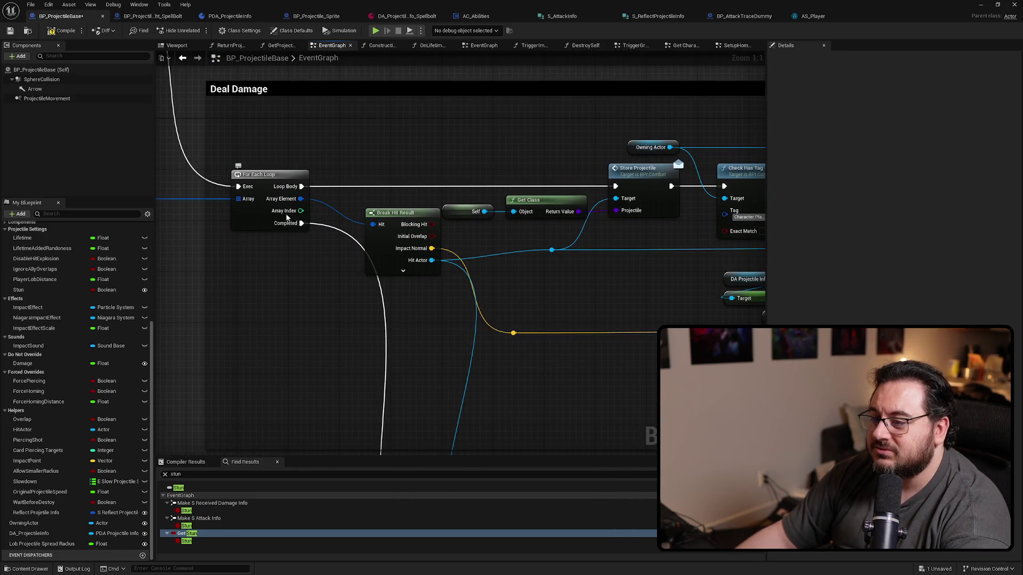
mouse_move(384, 246)
left_mouse_down()
mouse_move(540, 242)
mouse_move(859, 395)
mouse_move(833, 337)
mouse_move(796, 333)
left_mouse_up()
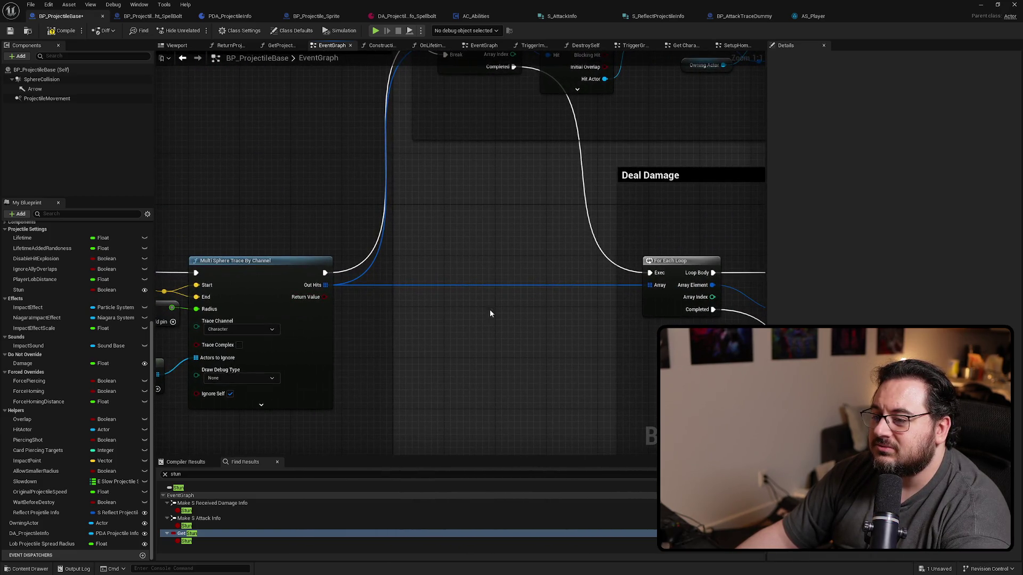
left_click_drag(490, 313, 442, 314)
mouse_move(540, 320)
left_mouse_down()
mouse_move(393, 118)
mouse_move(504, 84)
mouse_move(468, 75)
left_mouse_up()
left_click(545, 213)
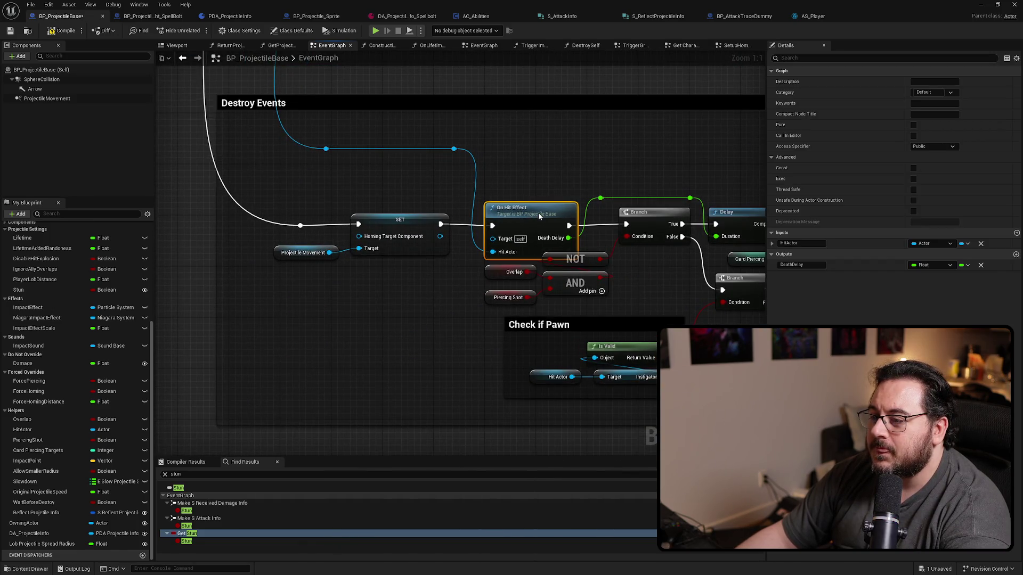
left_click_drag(546, 213, 539, 209)
key("ctrl+z")
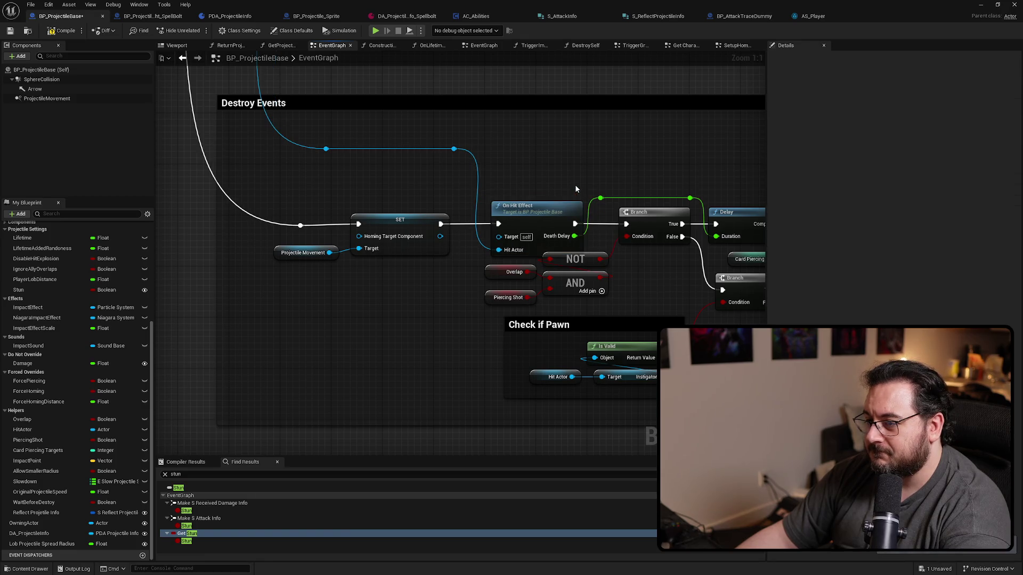
mouse_move(608, 159)
left_mouse_down()
mouse_move(568, 136)
mouse_move(521, 137)
mouse_move(511, 167)
mouse_move(363, 151)
mouse_move(494, 160)
left_mouse_up()
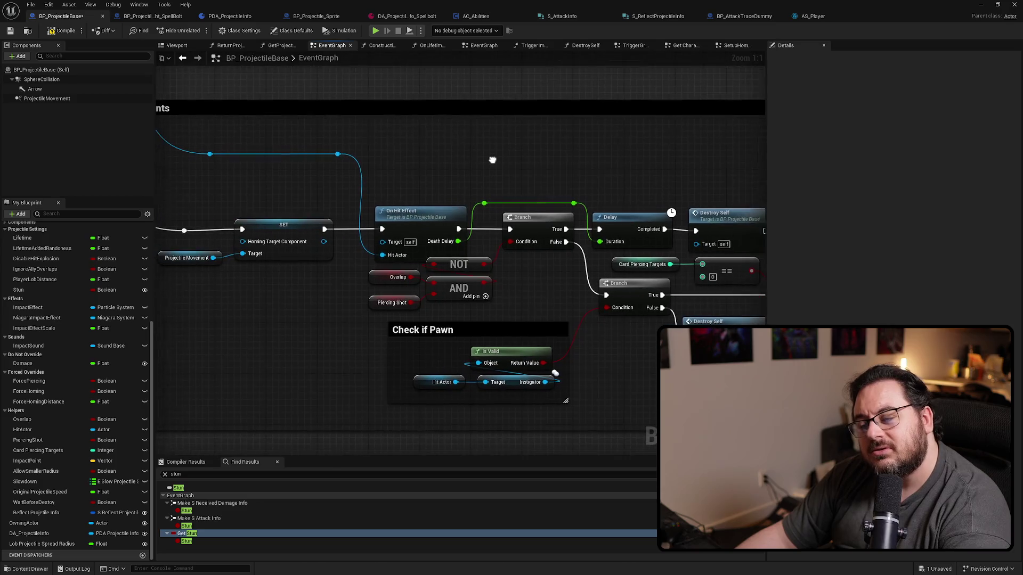
double_click(424, 211)
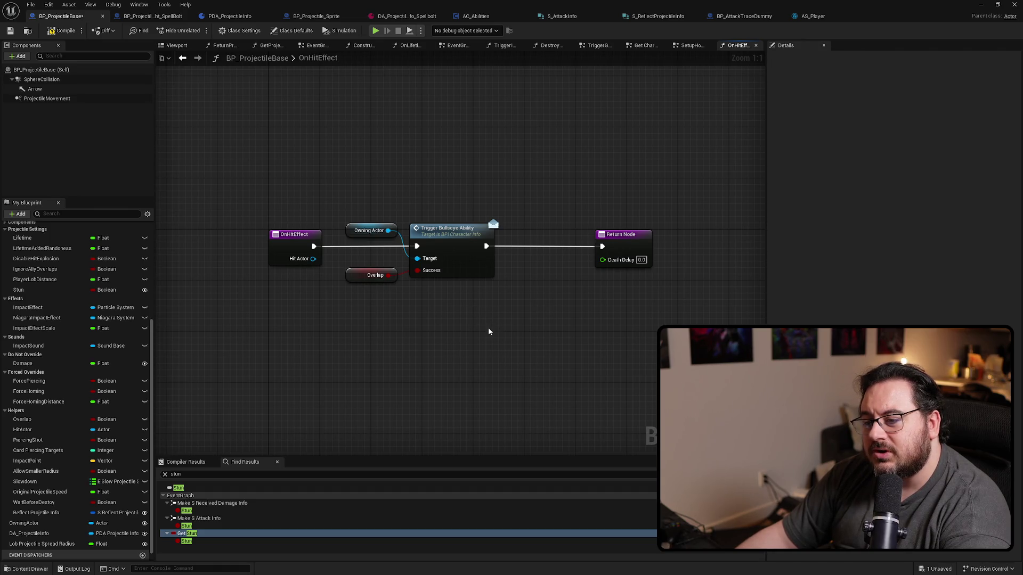
key("alt+Left")
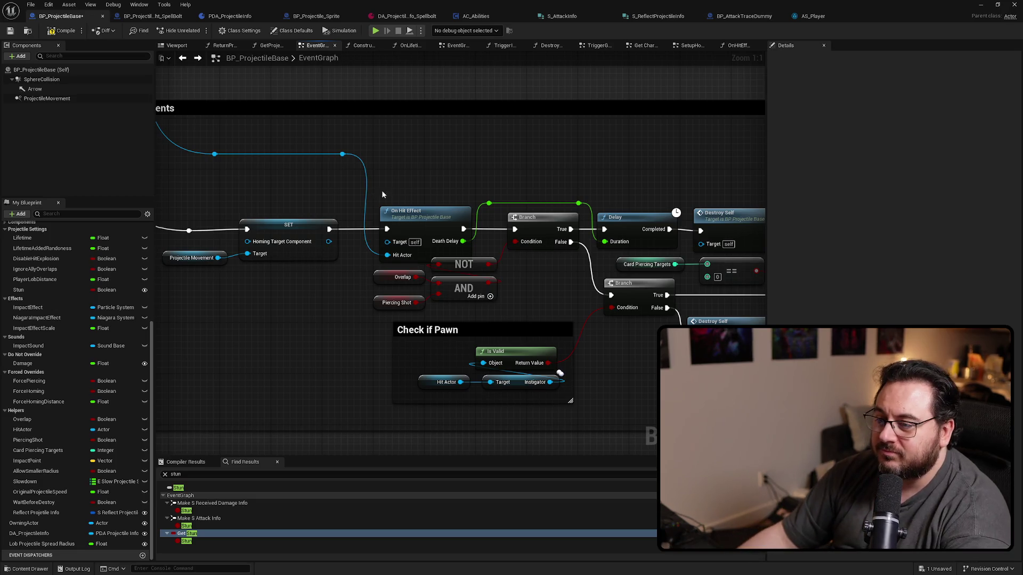
double_click(397, 212)
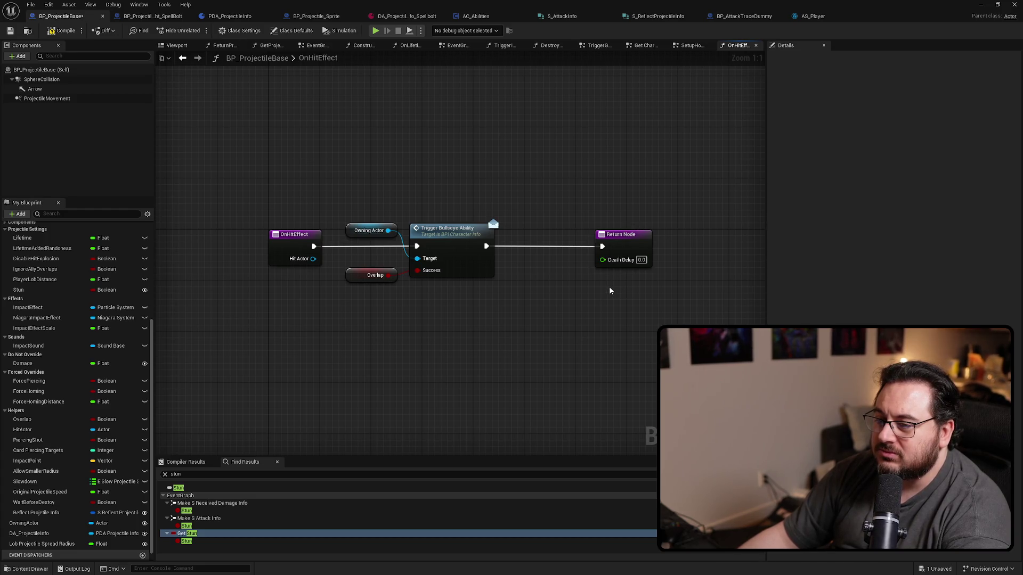
key("alt+Left")
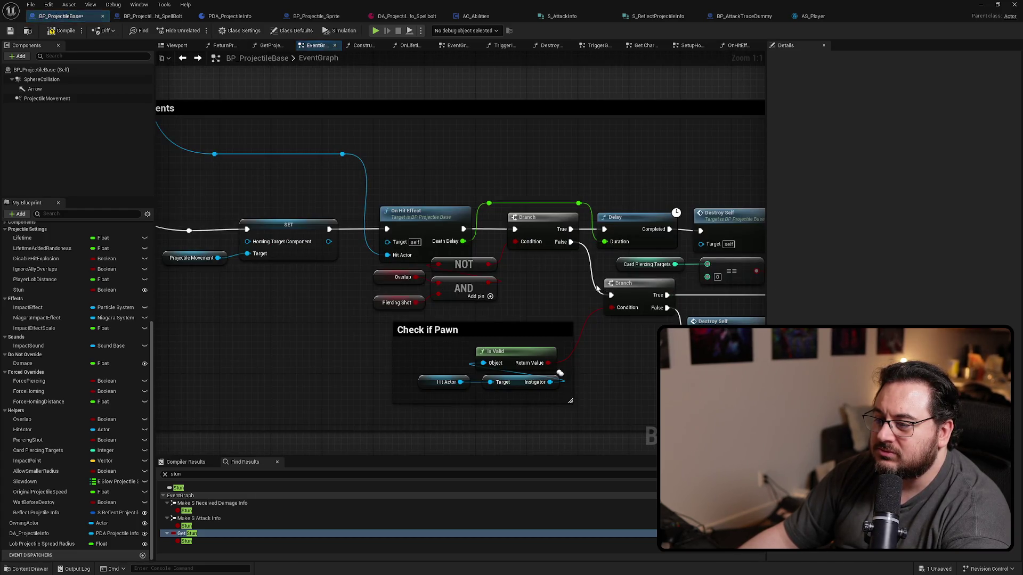
mouse_move(528, 303)
left_mouse_down()
mouse_move(274, 293)
mouse_move(365, 284)
mouse_move(259, 265)
mouse_move(275, 266)
left_mouse_up()
Wire SET Original Projectile Speed straight into Ignore Actor when Moving and delete the Sequence node
scroll(452, 339, "down", 4)
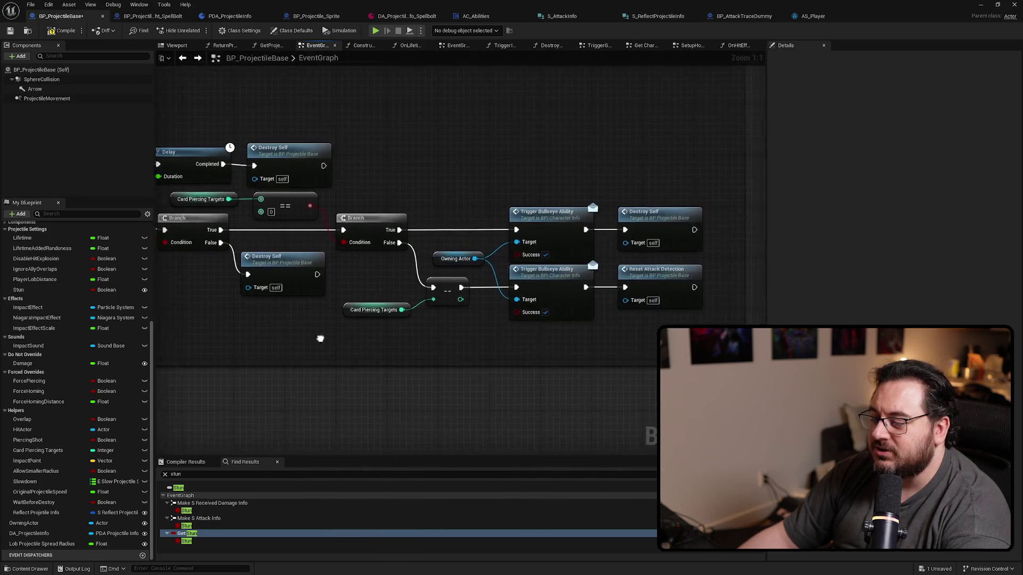
mouse_move(555, 411)
left_mouse_down()
mouse_move(360, 295)
mouse_move(481, 392)
mouse_move(503, 420)
mouse_move(500, 436)
left_mouse_up()
scroll(534, 274, "down", 4)
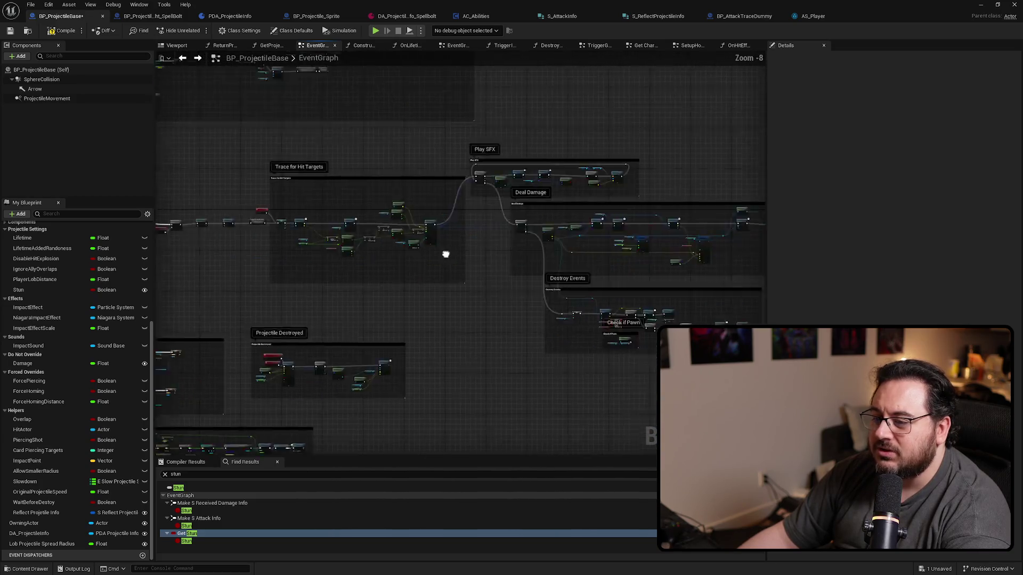
mouse_move(323, 256)
left_mouse_down()
mouse_move(343, 233)
mouse_move(469, 256)
mouse_move(516, 226)
mouse_move(526, 393)
mouse_move(554, 453)
left_mouse_up()
mouse_move(756, 341)
left_mouse_down()
mouse_move(672, 300)
mouse_move(630, 264)
left_mouse_up()
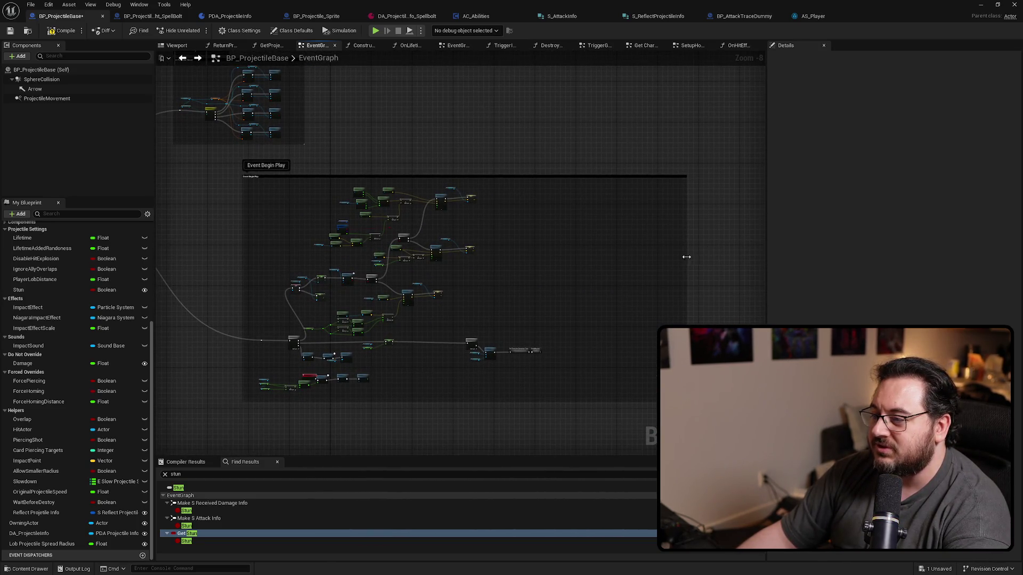
scroll(555, 352, "up", 6)
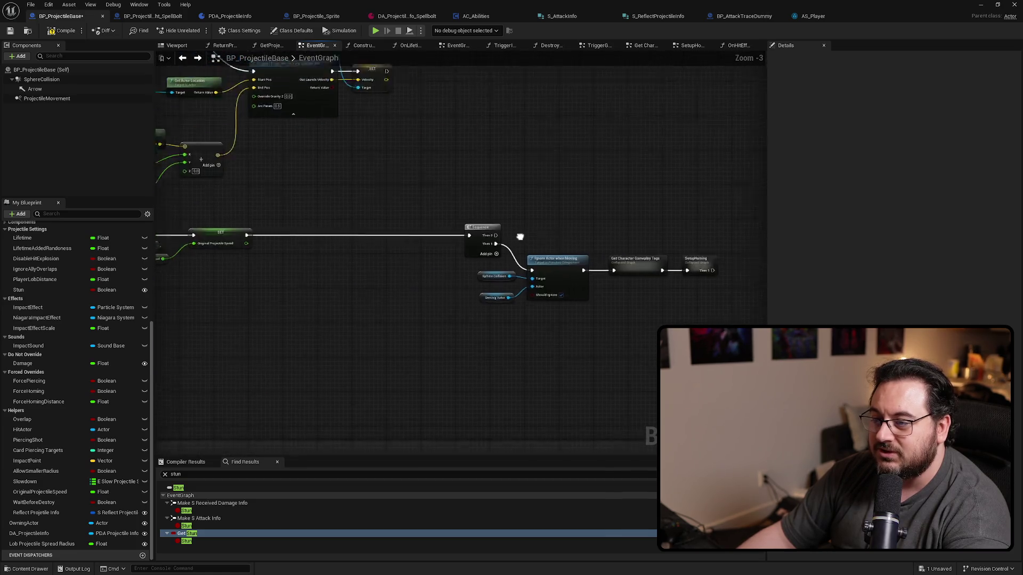
left_click_drag(517, 221, 586, 261)
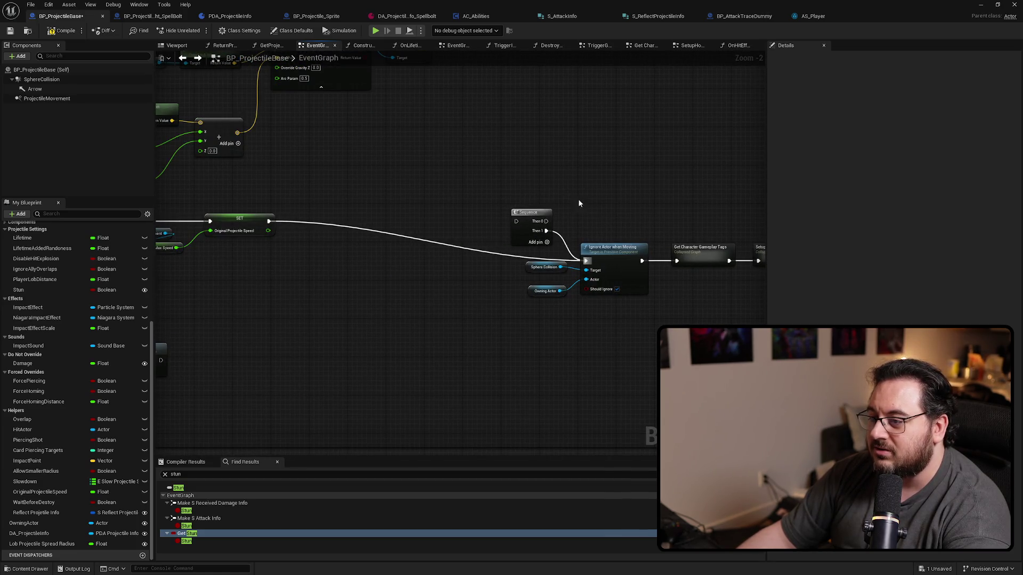
key("Delete")
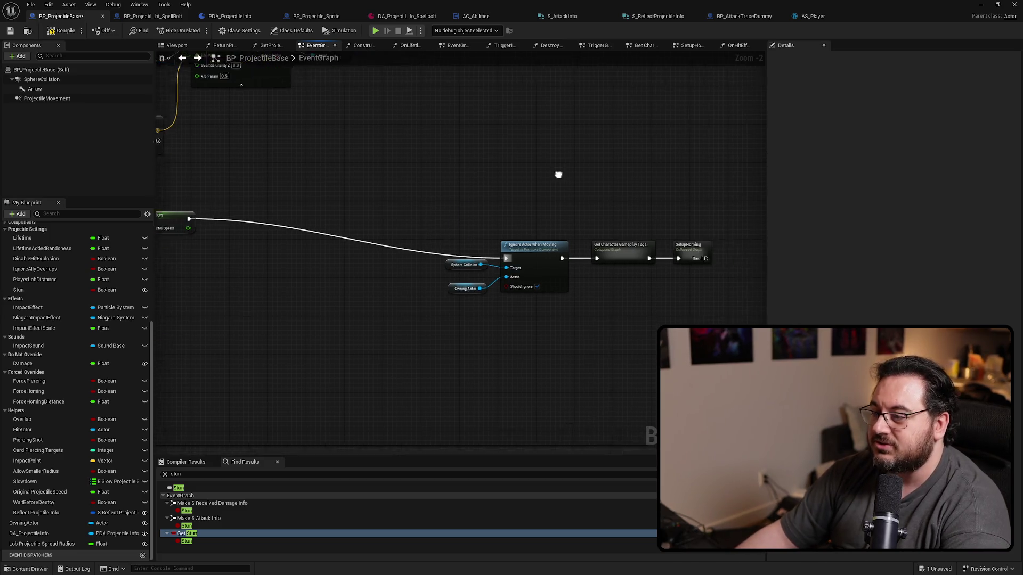
Align the Ignore Actor when Moving node and its inputs with the SET exec wire
left_click_drag(391, 155, 645, 309)
scroll(645, 309, "up", 1)
left_click_drag(607, 268, 348, 229)
scroll(444, 301, "down", 7)
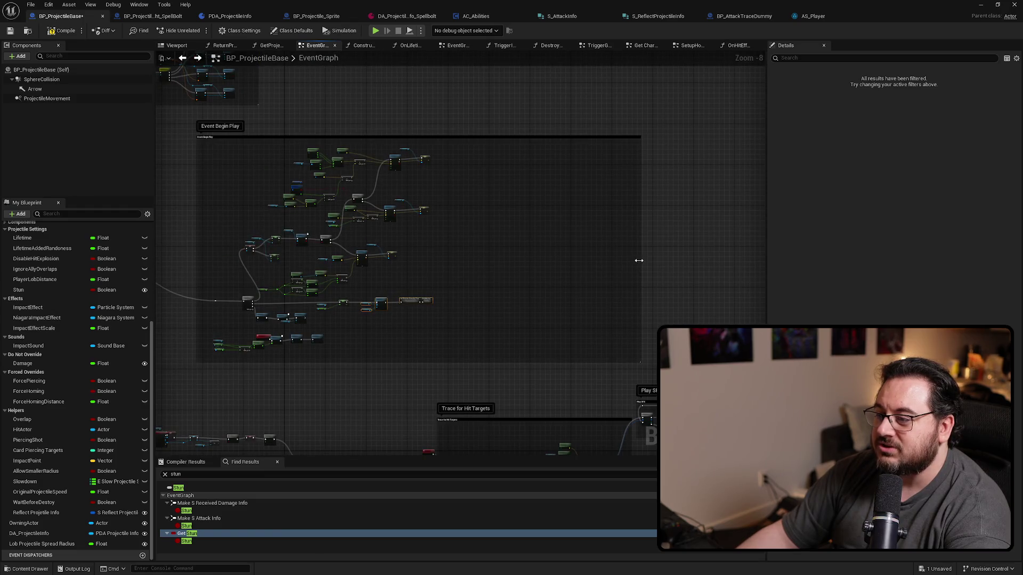
Narrow the Event Begin Play comment box and shift most of its nodes to the right
left_click_drag(639, 260, 455, 248)
scroll(543, 274, "up", 1)
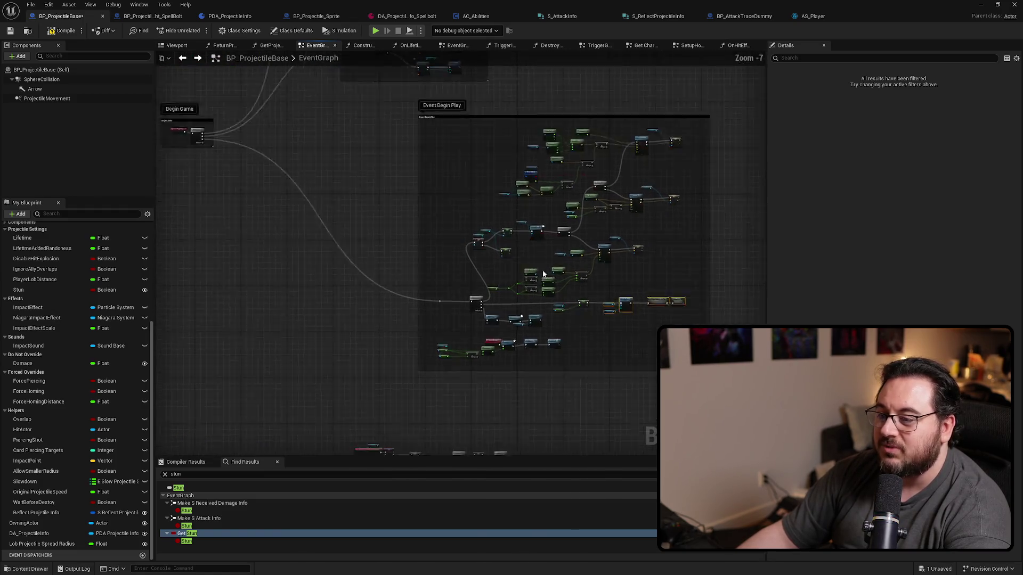
scroll(543, 275, "up", 2)
mouse_move(399, 266)
left_mouse_down()
mouse_move(244, 296)
mouse_move(286, 286)
mouse_move(284, 339)
left_mouse_up()
left_click_drag(566, 121, 181, 406)
mouse_move(452, 346)
left_mouse_down()
mouse_move(501, 340)
mouse_move(524, 358)
mouse_move(568, 327)
left_mouse_up()
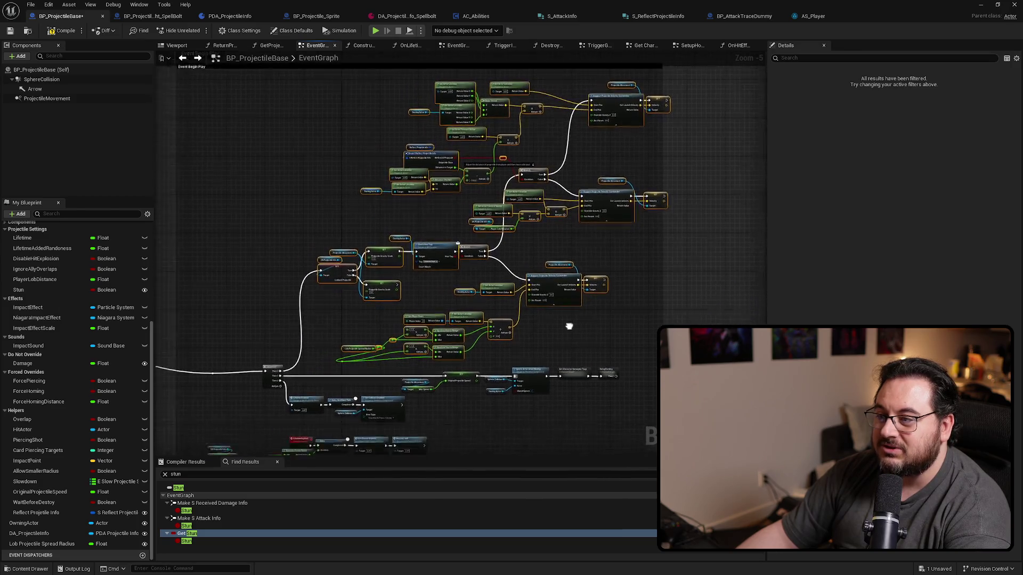
Move the reroute knot right to straighten its wires, viewing the Projectile Slowdown and Projectile Destroyed groups
scroll(394, 399, "up", 4)
left_click_drag(315, 278, 348, 280)
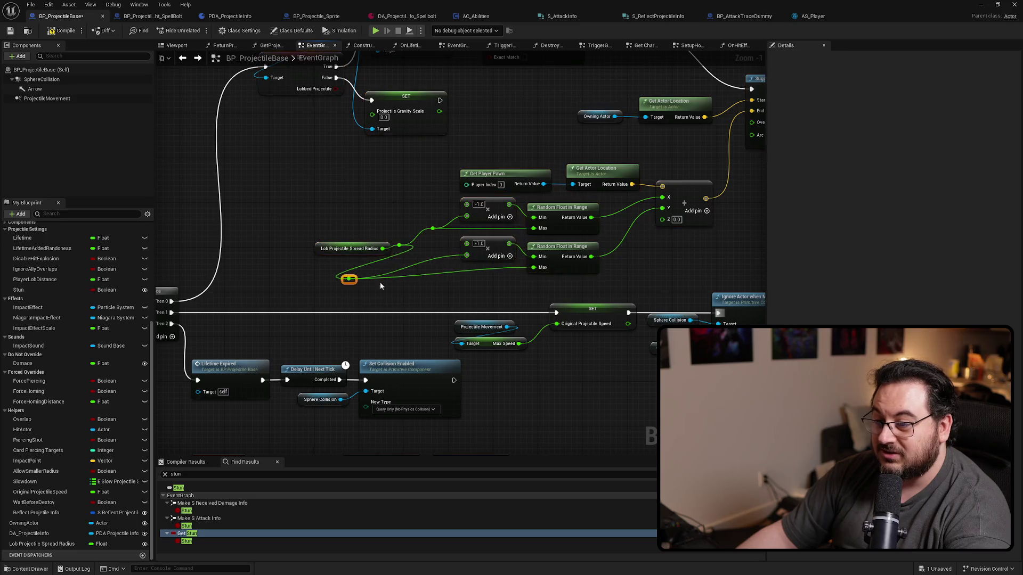
scroll(532, 277, "down", 3)
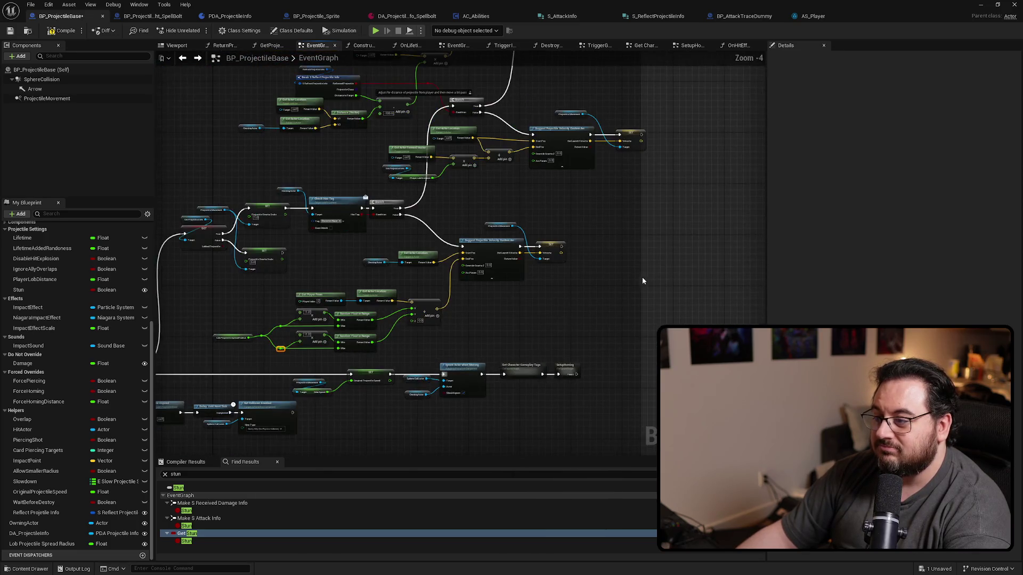
scroll(641, 278, "down", 4)
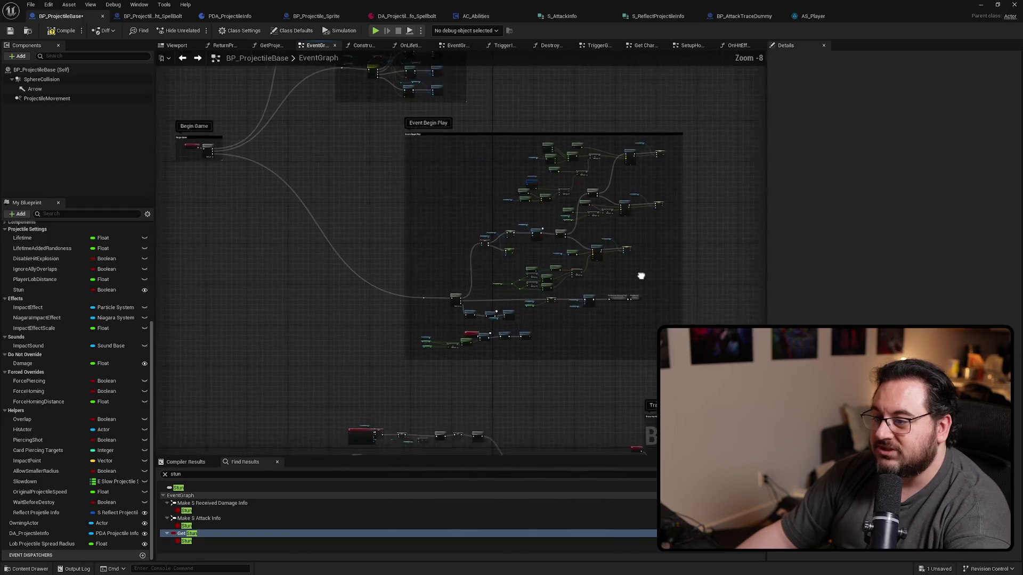
mouse_move(641, 268)
left_mouse_down()
mouse_move(525, 221)
mouse_move(582, 235)
mouse_move(523, 133)
left_mouse_up()
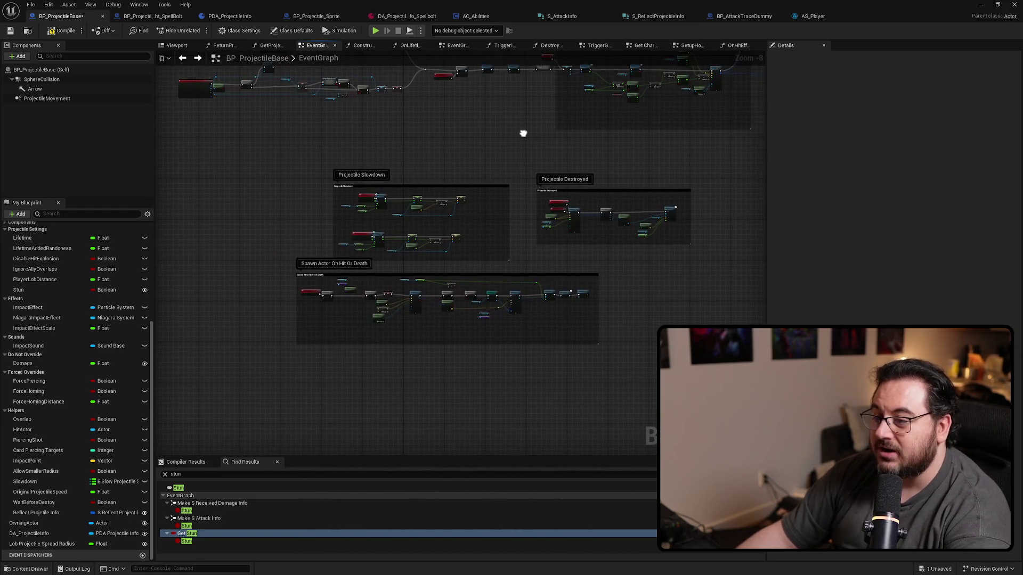
scroll(472, 192, "up", 5)
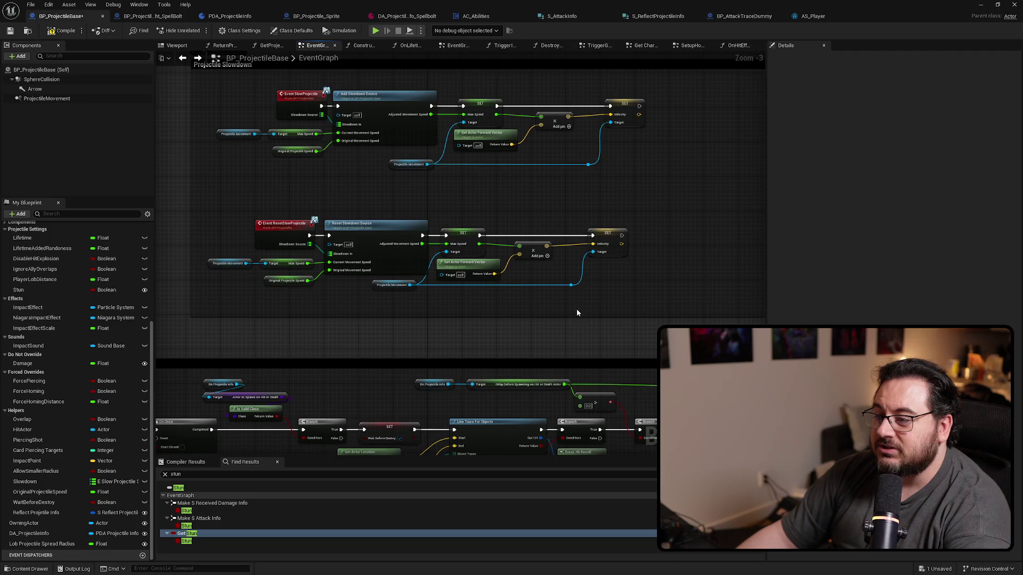
mouse_move(577, 313)
left_mouse_down()
mouse_move(685, 126)
mouse_move(449, 158)
mouse_move(174, 176)
mouse_move(298, 190)
mouse_move(259, 331)
left_mouse_up()
left_click_drag(475, 260, 470, 321)
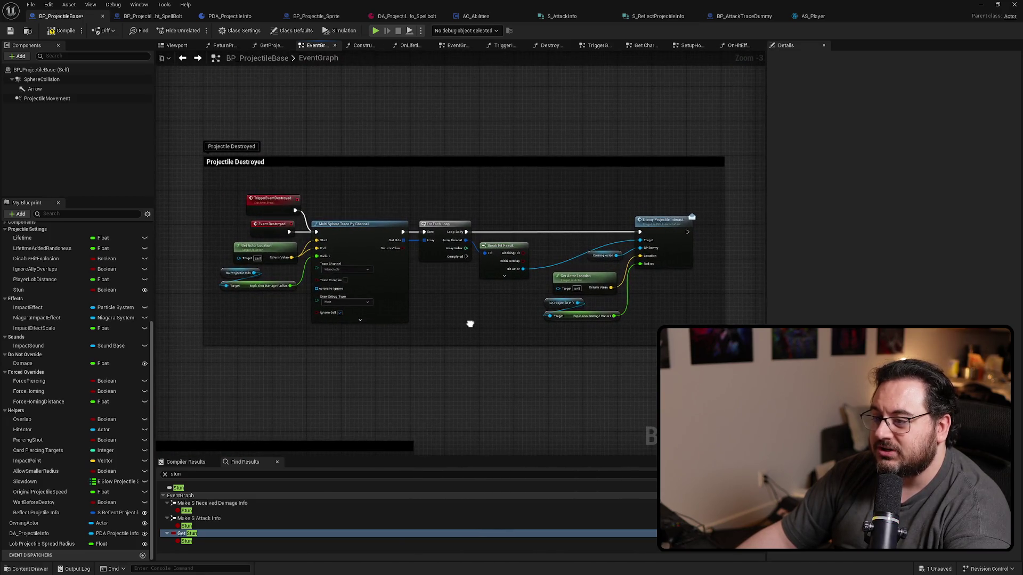
scroll(353, 218, "up", 3)
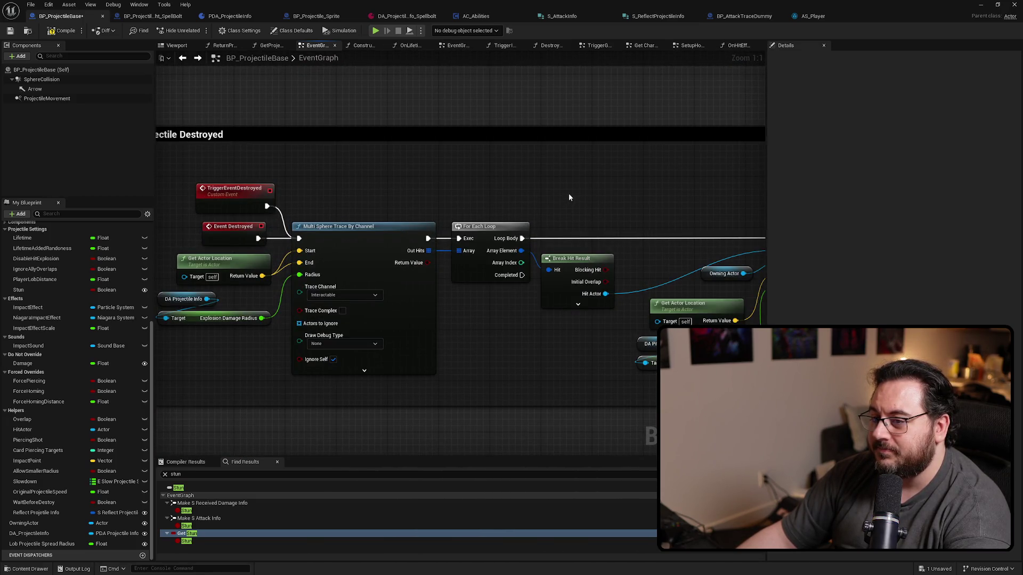
mouse_move(674, 187)
left_mouse_down()
mouse_move(421, 176)
mouse_move(754, 215)
mouse_move(745, 214)
left_mouse_up()
scroll(651, 206, "down", 5)
mouse_move(651, 207)
left_mouse_down()
mouse_move(484, 338)
mouse_move(453, 392)
left_mouse_up()
scroll(454, 393, "down", 6)
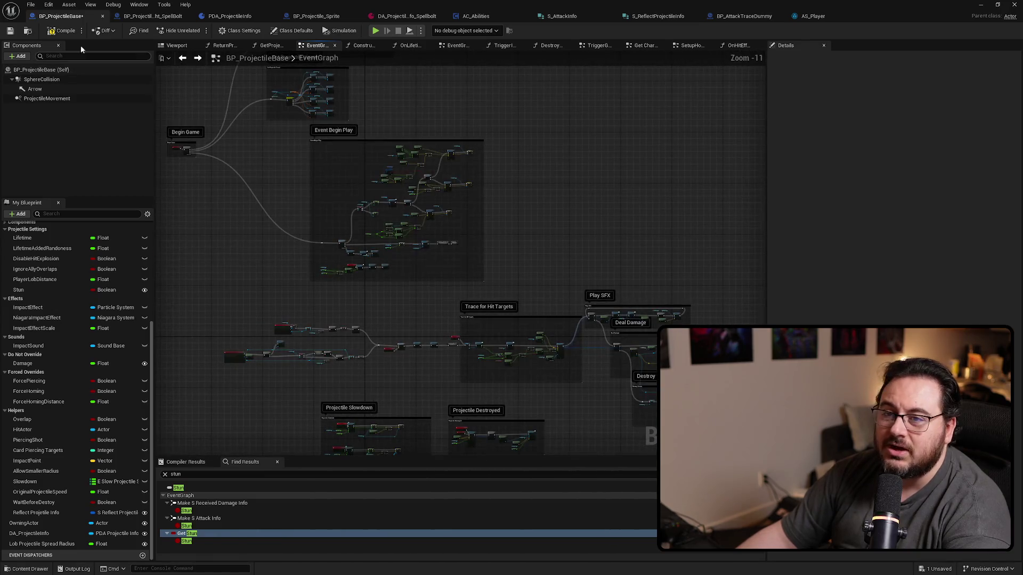